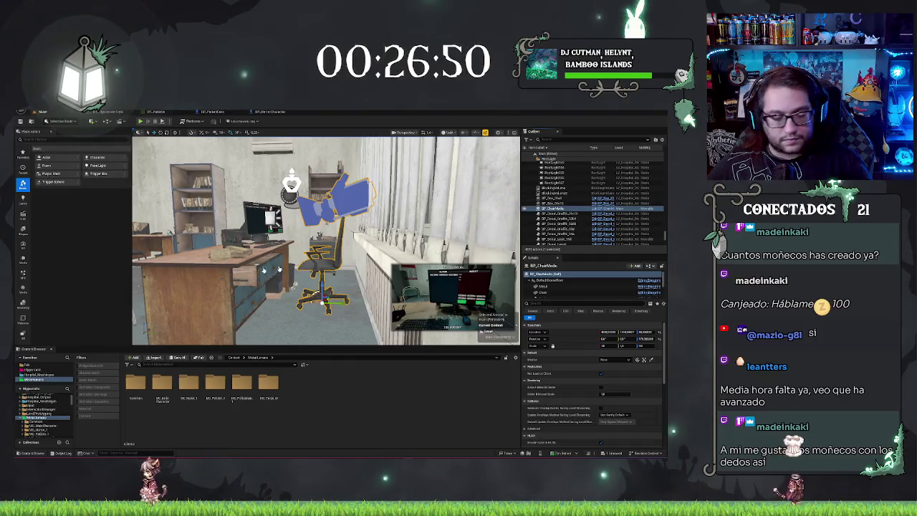
Step: Undo the last edit to the blue hand mesh and playtest the hospital level
left_click(607, 209)
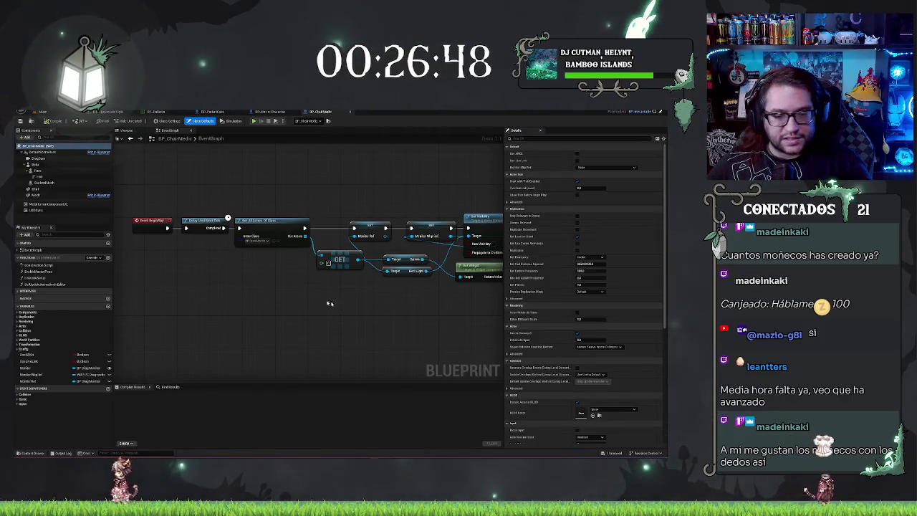
left_click(63, 112)
key("f")
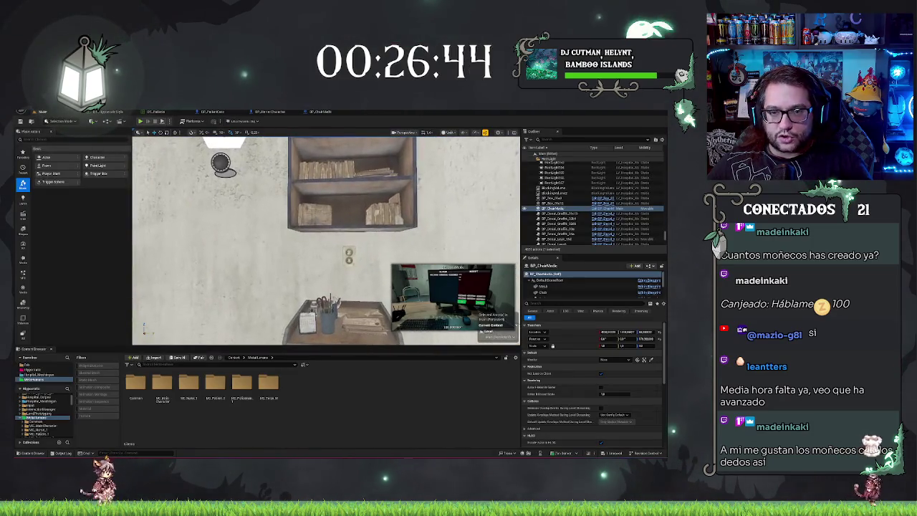
left_click(270, 112)
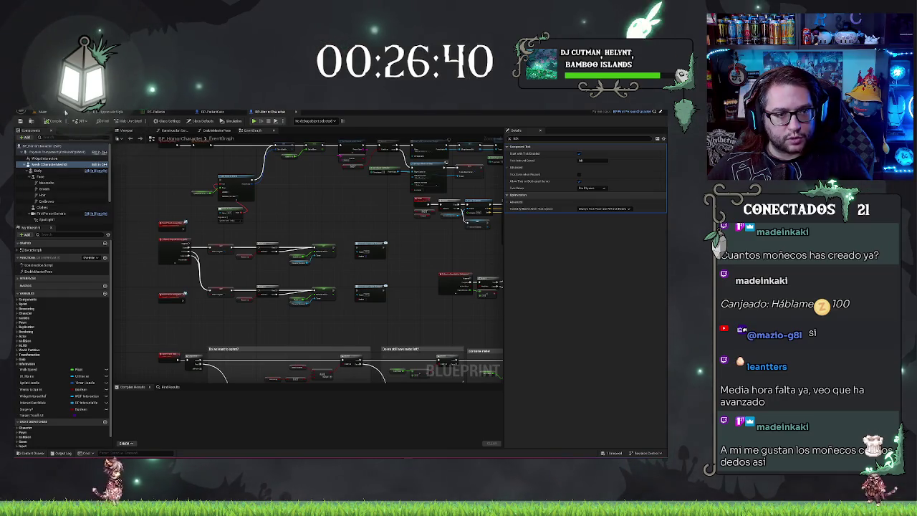
left_click(42, 111)
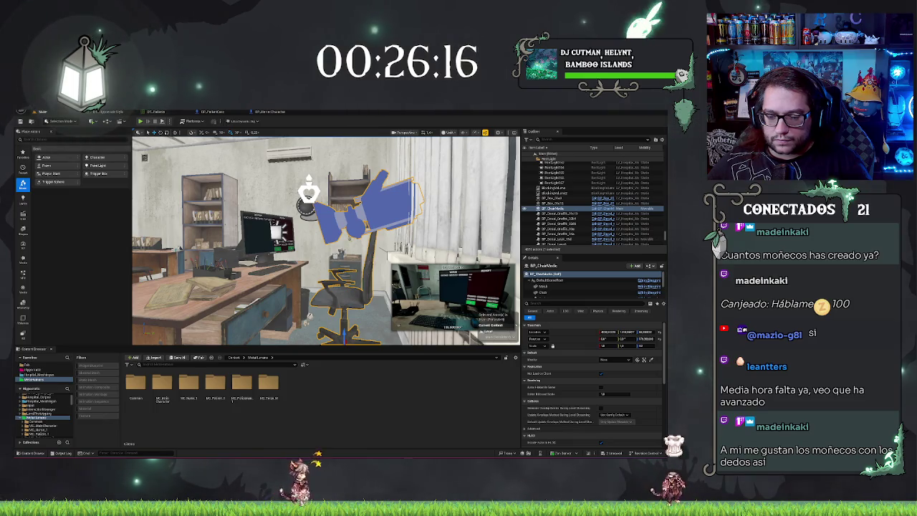
key("ctrl+z")
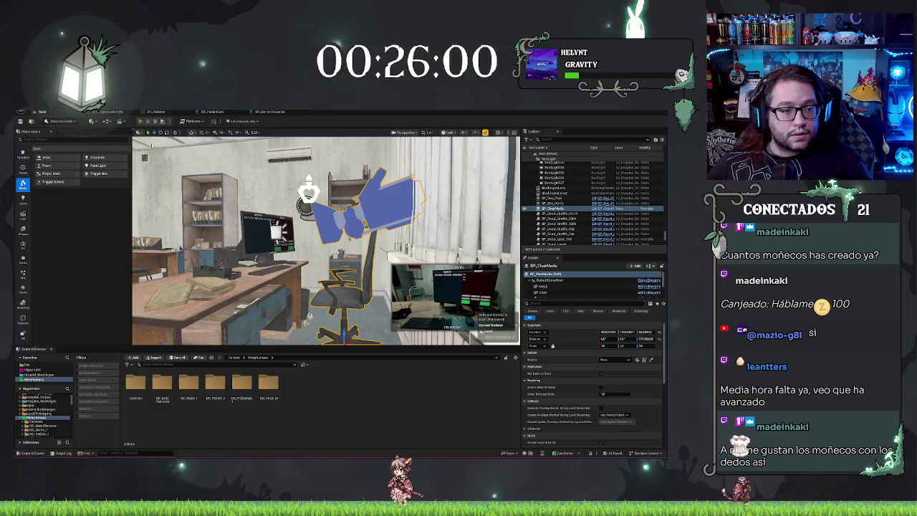
left_click(140, 121)
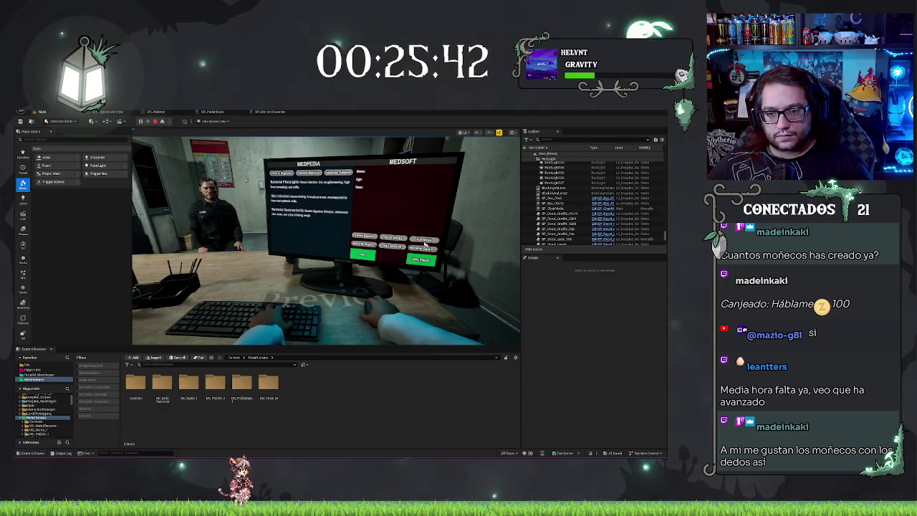
Step: Stop the playtest, fly the view through the rooms, and bring up the patient character Blueprint
key("Escape")
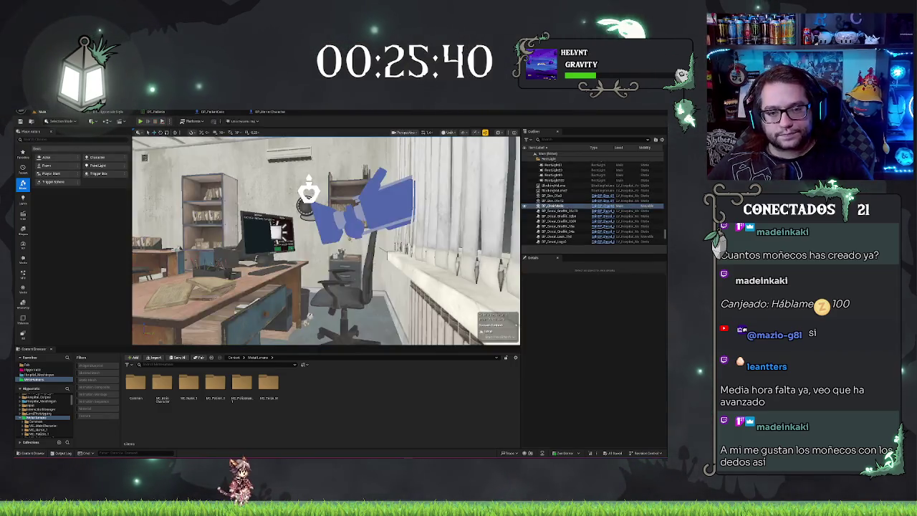
key("w")
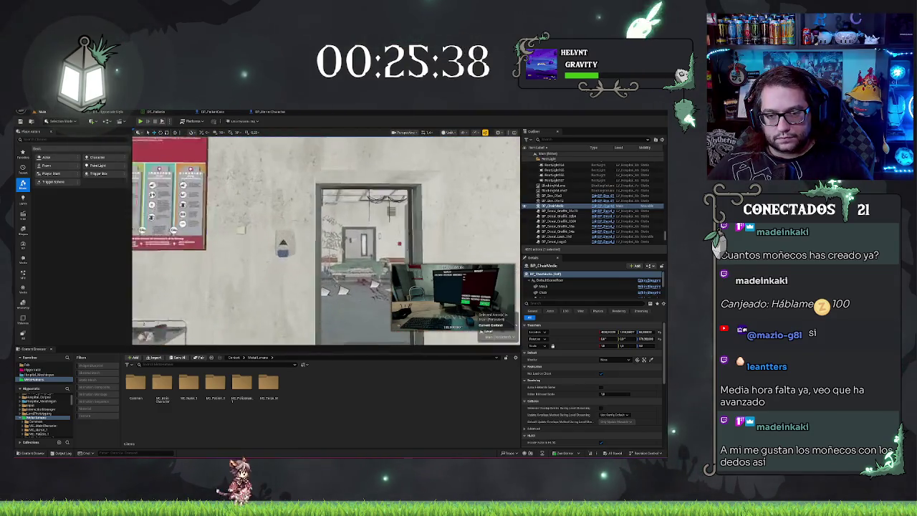
key("w")
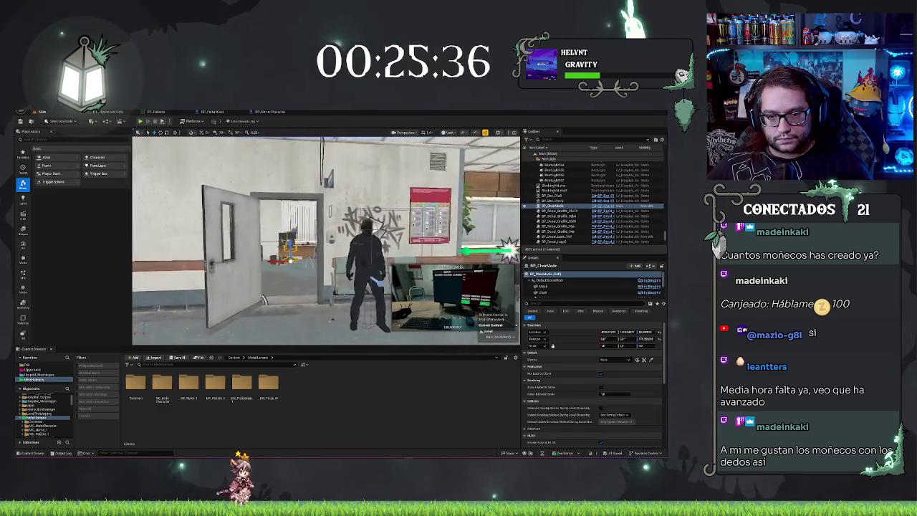
key("w")
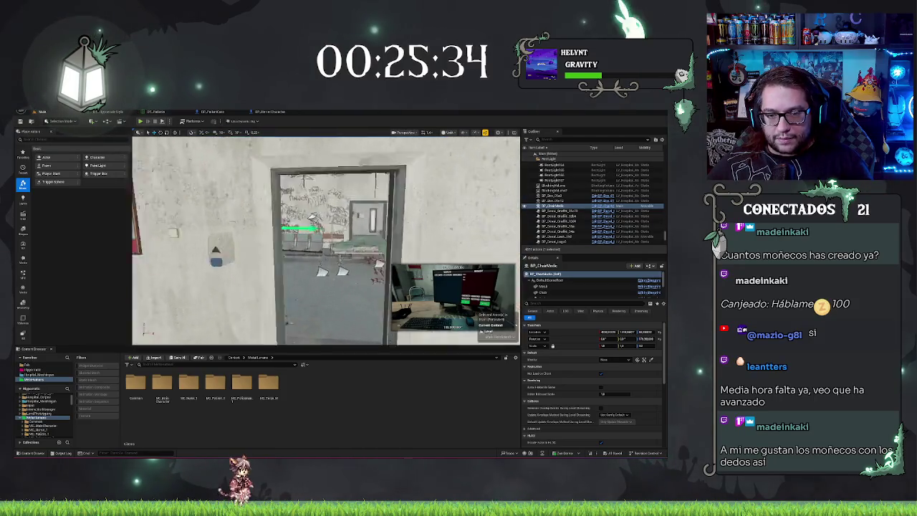
left_click(273, 113)
left_click(212, 112)
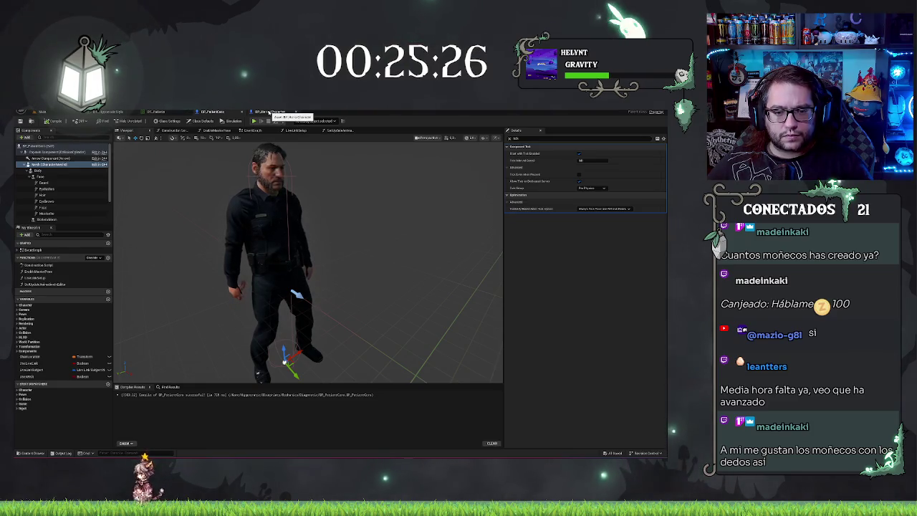
Step: Orbit the patient model, check the level, then show the patient Blueprint's EventGraph
mouse_move(284, 154)
left_mouse_down()
mouse_move(315, 158)
mouse_move(340, 119)
mouse_move(292, 258)
mouse_move(224, 222)
mouse_move(236, 218)
mouse_move(347, 352)
left_mouse_up()
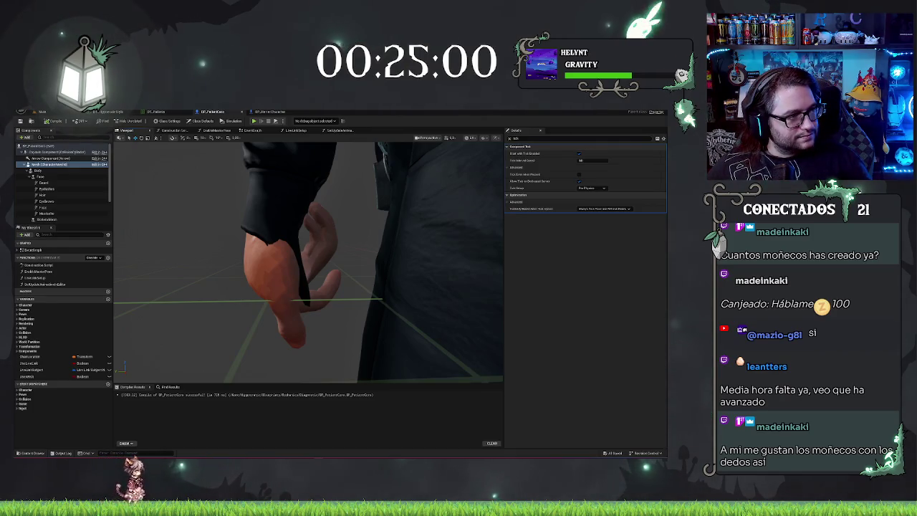
scroll(121, 367, "down", 5)
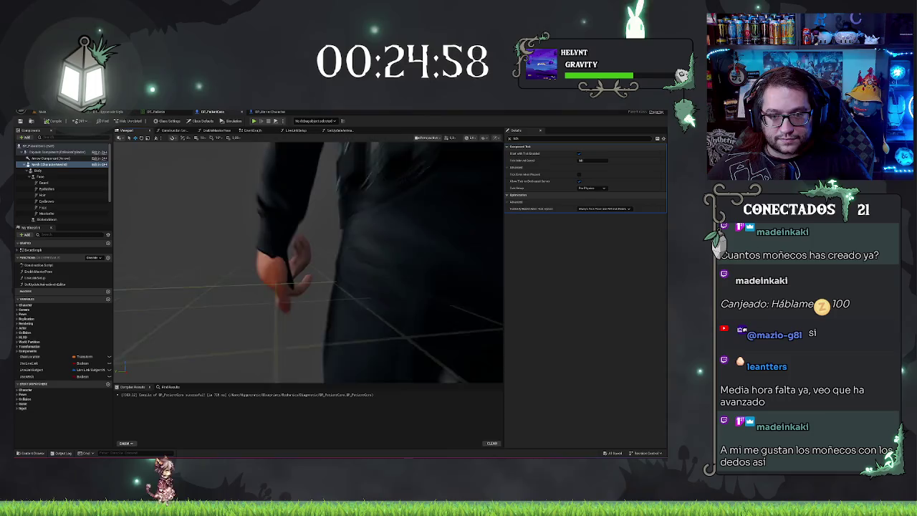
key("ctrl+Tab")
left_click_drag(154, 334, 450, 337)
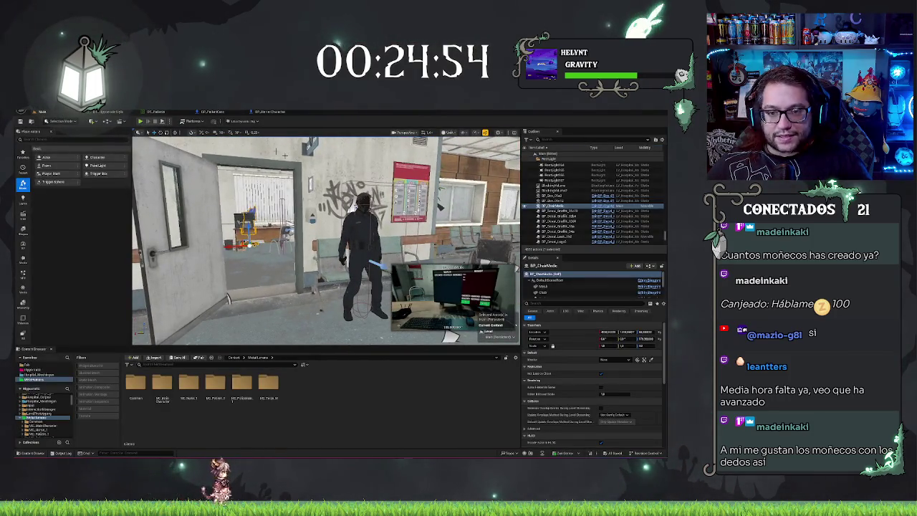
left_click(236, 111)
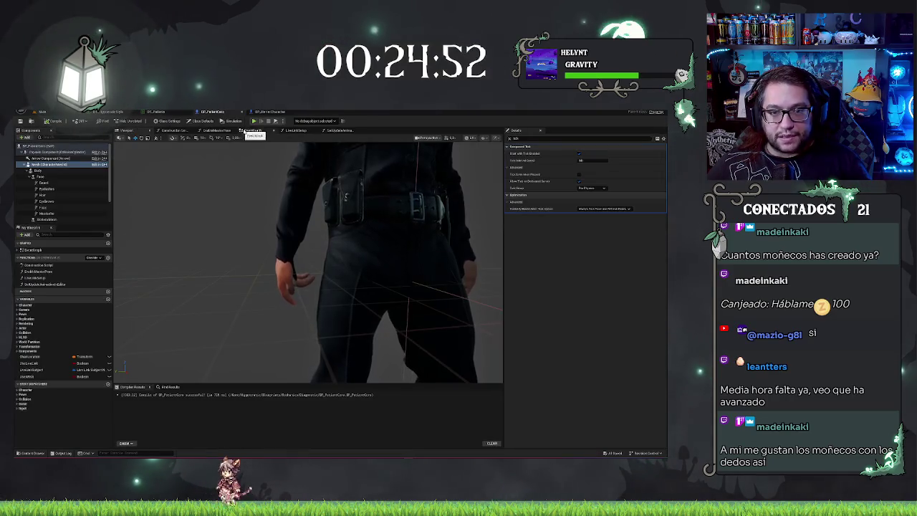
left_click(233, 131)
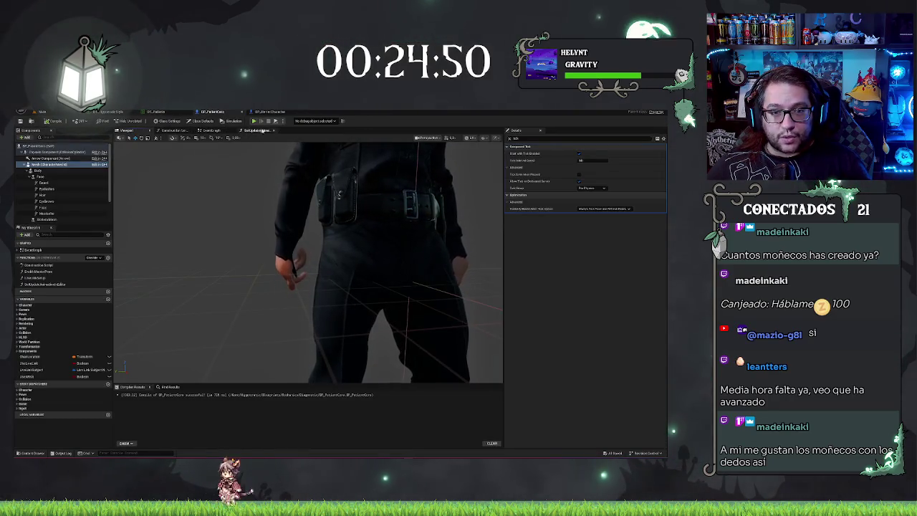
left_click(212, 131)
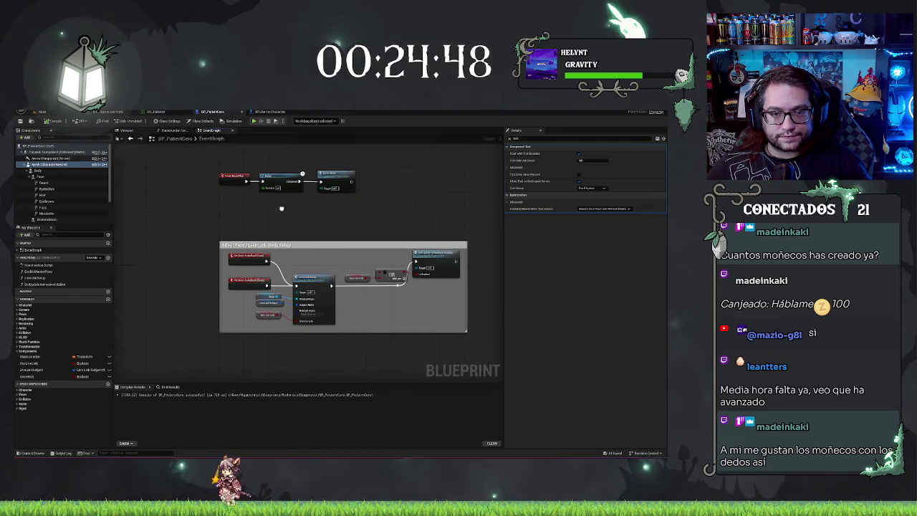
Step: Tidy the graph by moving the loose node beneath the Delay node
left_click(322, 223)
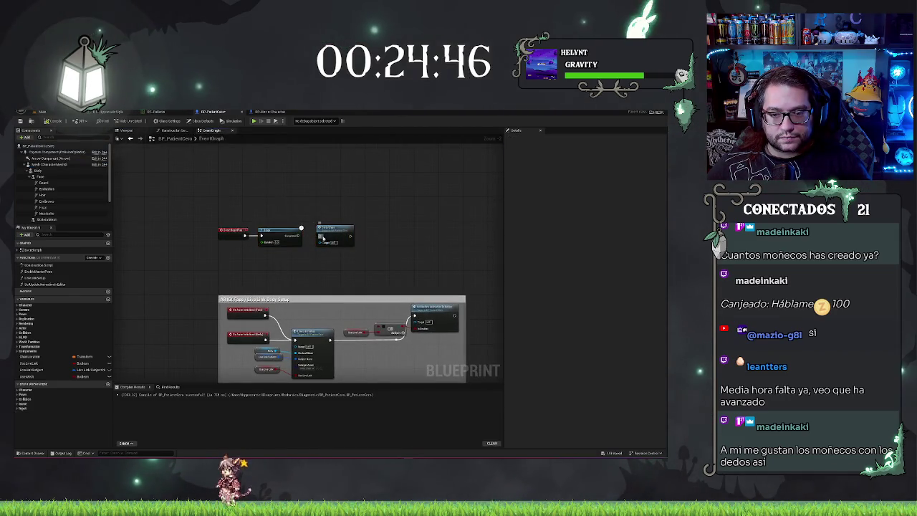
mouse_move(329, 233)
left_mouse_down()
mouse_move(315, 259)
mouse_move(269, 270)
left_mouse_up()
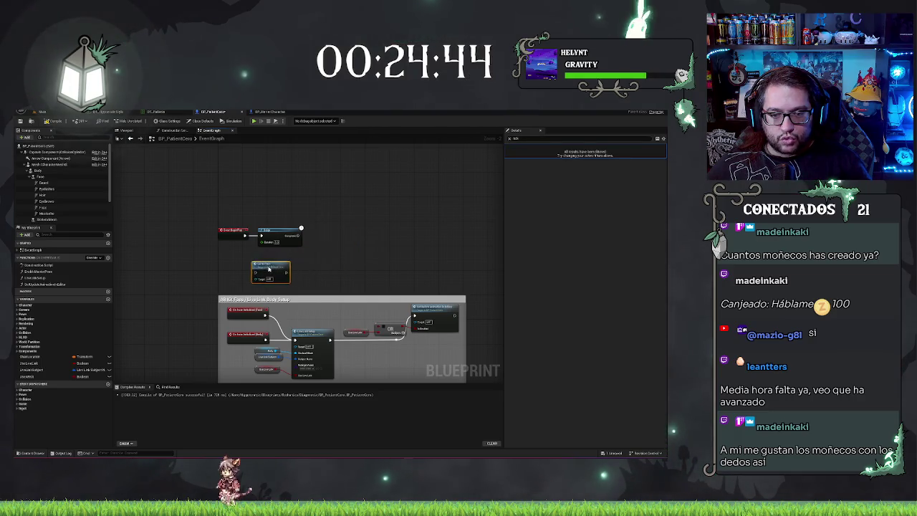
left_click(285, 227)
scroll(343, 190, "up", 2)
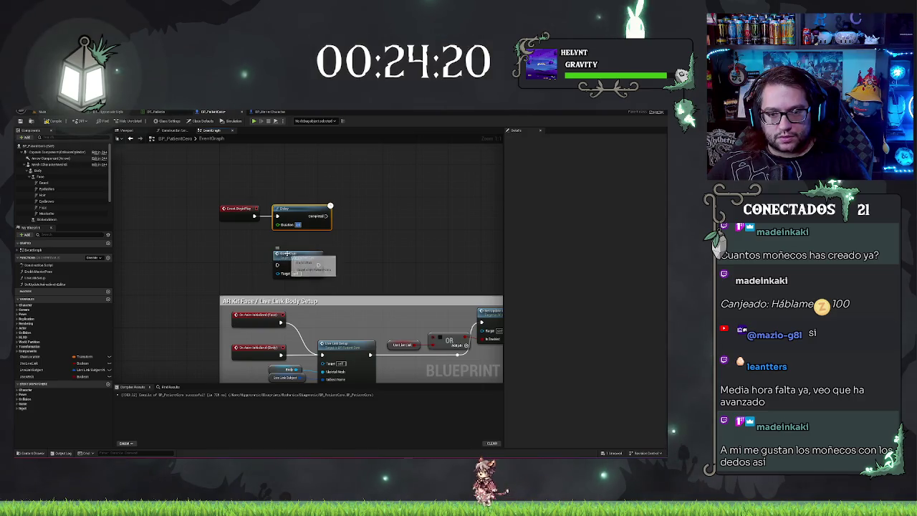
left_click(299, 259)
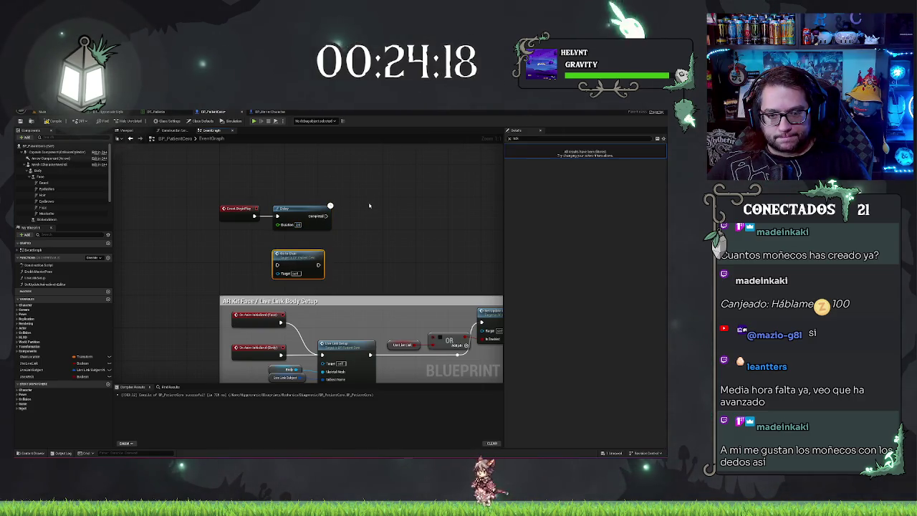
Step: Add a DoorFaceRef variable typed as a BP_Door object reference
left_click(108, 299)
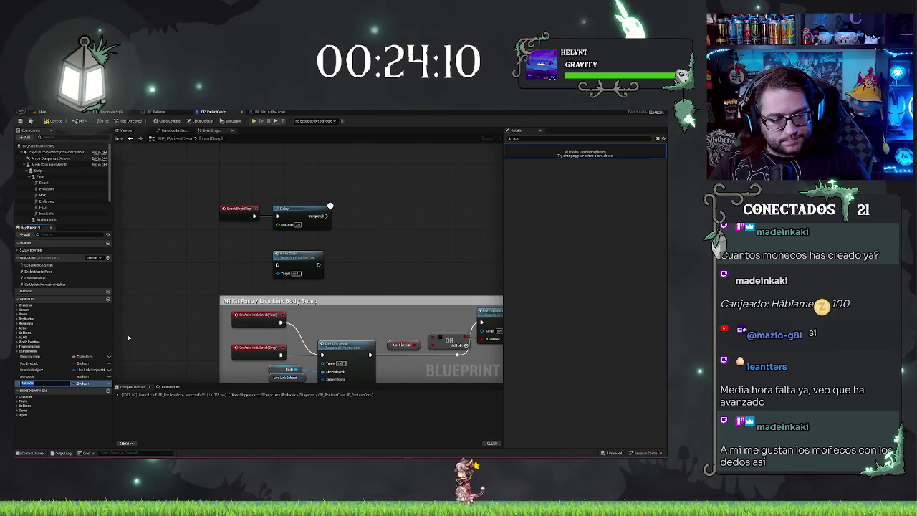
key("BackSpace")
key("BackSpace")
key("BackSpace")
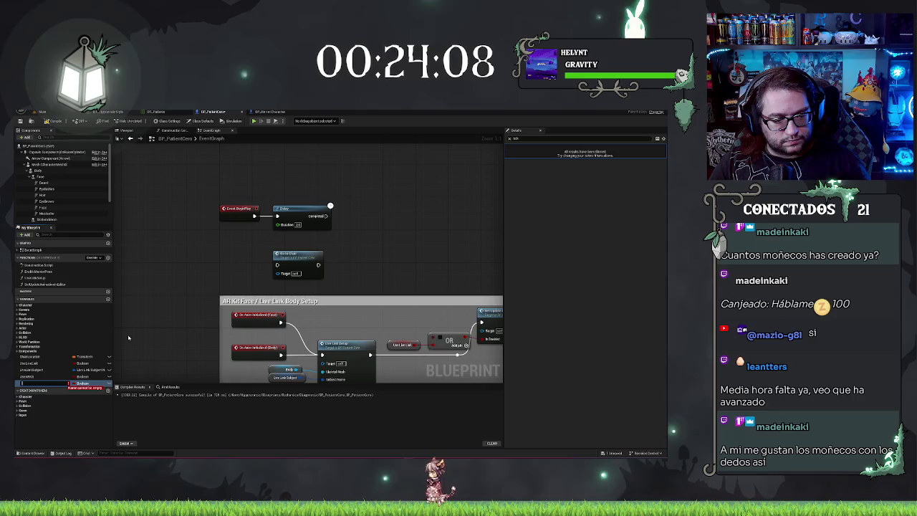
type("ase")
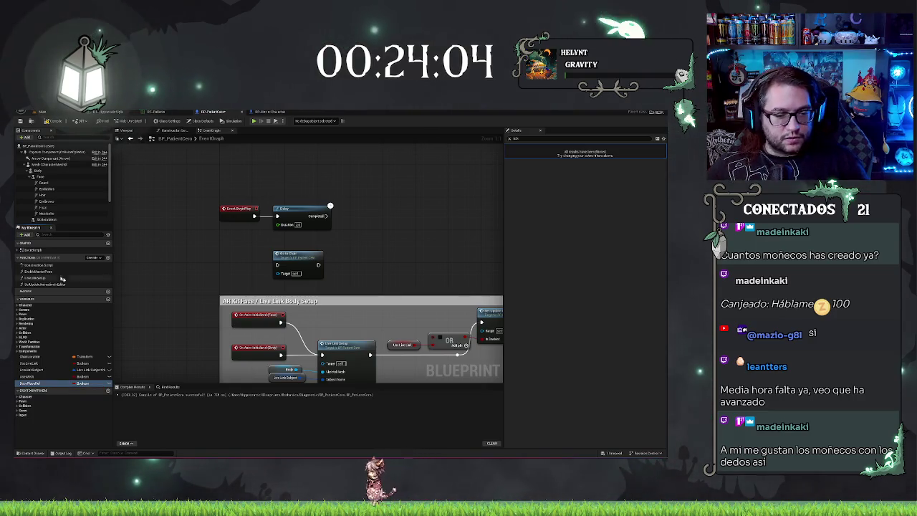
key("Return")
type("door")
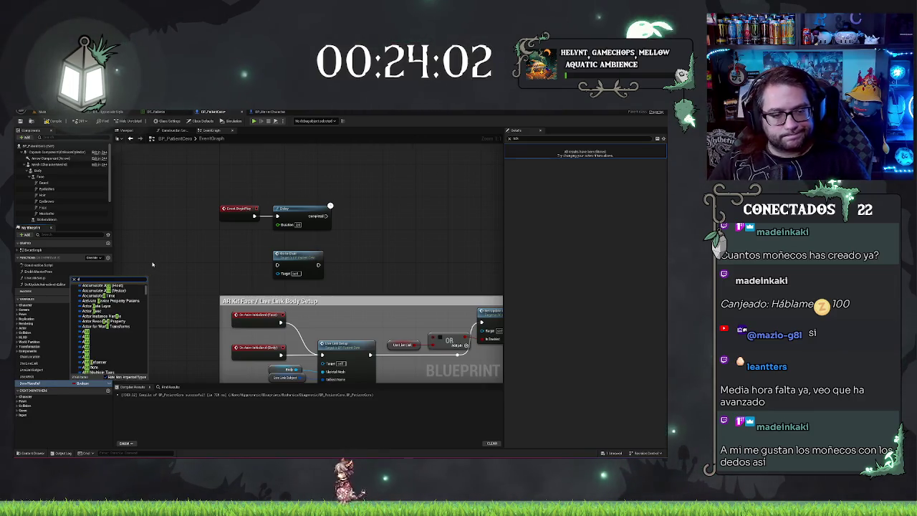
mouse_move(129, 293)
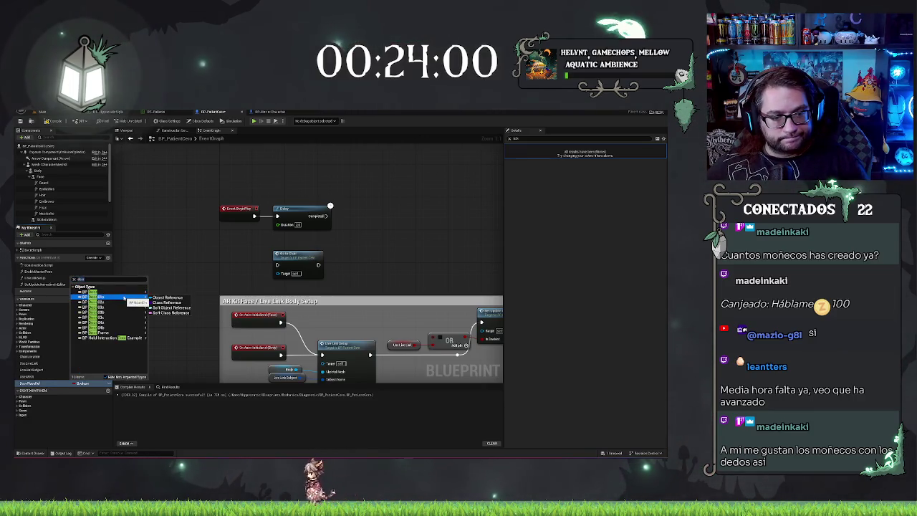
left_click(167, 293)
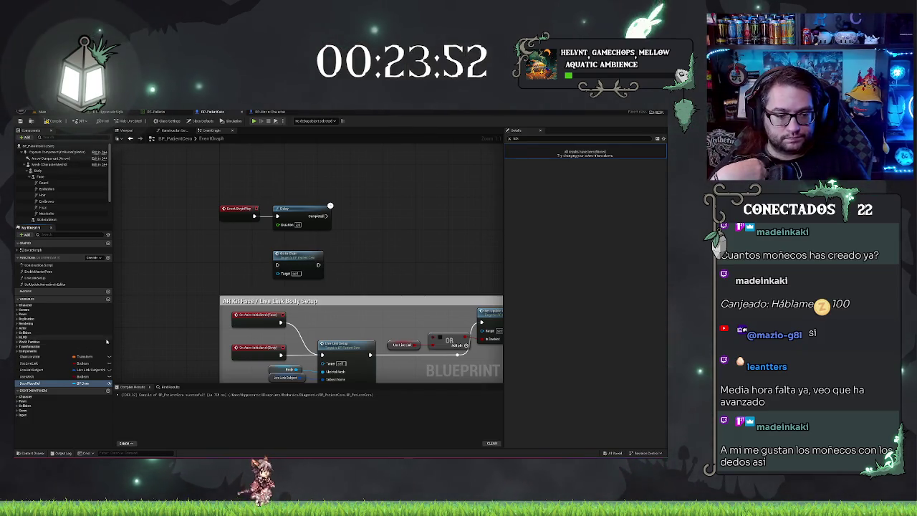
Step: Select BP_Door3 in the level, add a new Tags entry, and frame the door
left_click(41, 113)
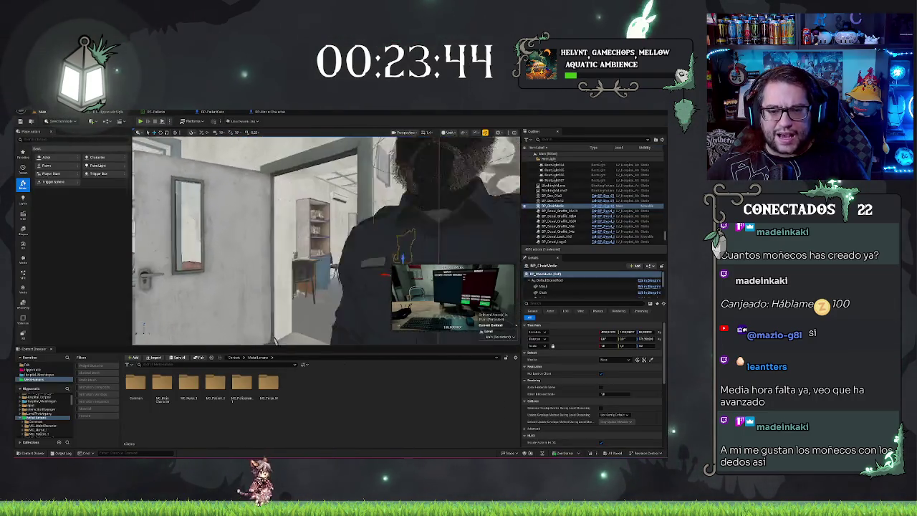
left_click(331, 243)
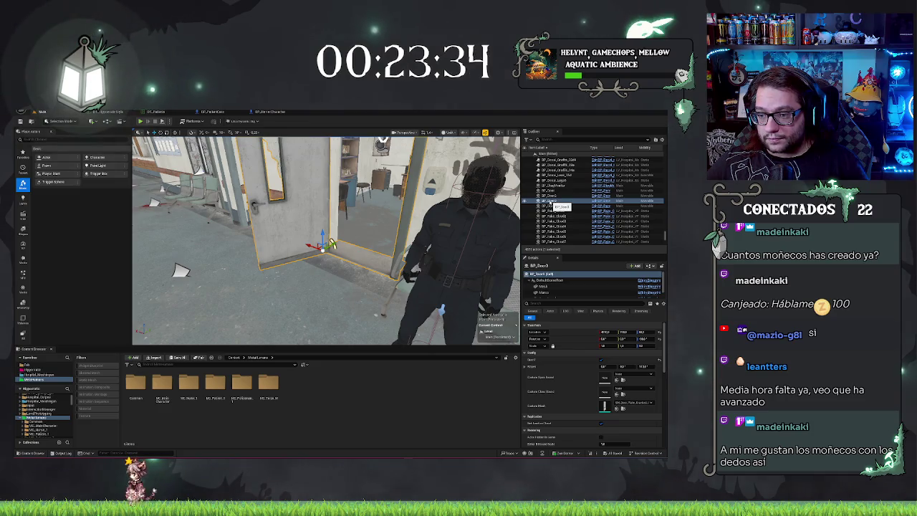
left_click(584, 303)
type("tag")
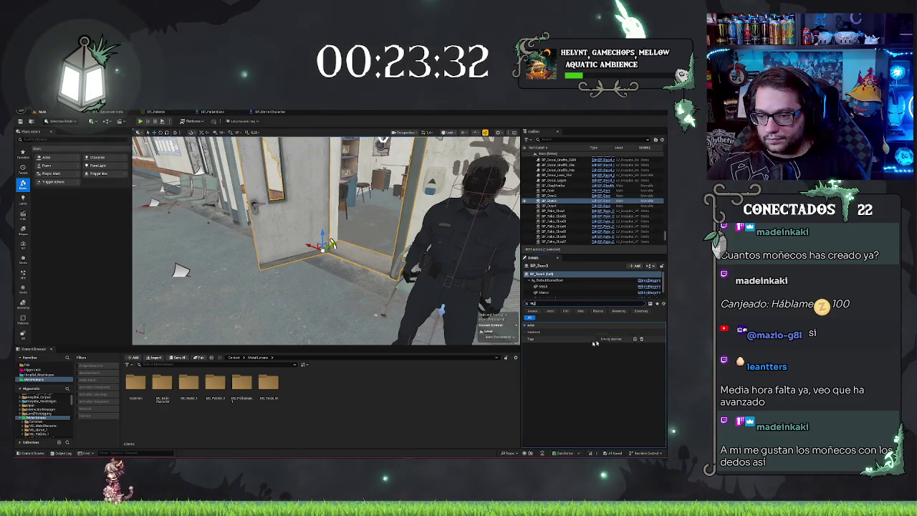
left_click(636, 338)
left_click(625, 351)
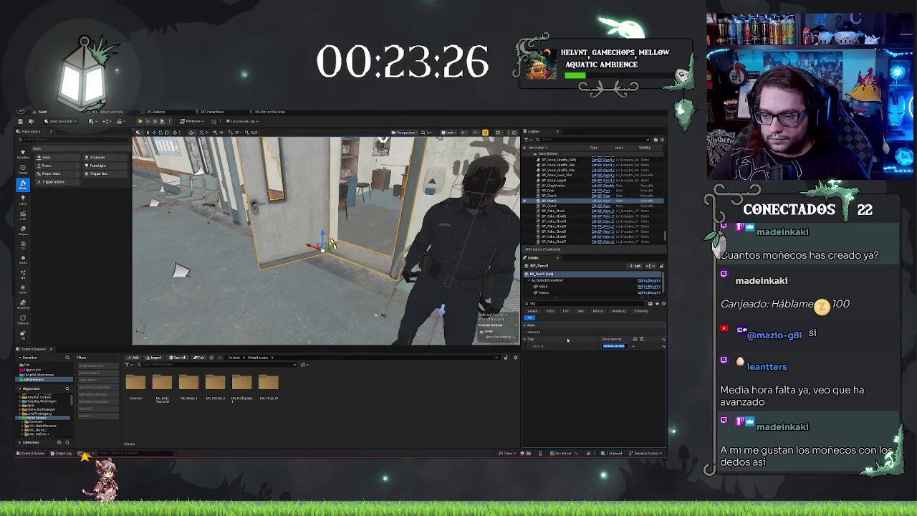
key("f")
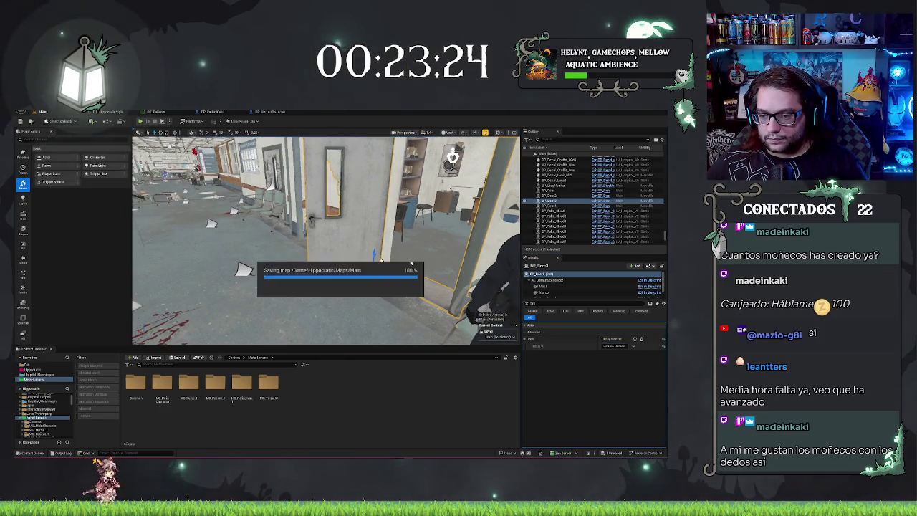
Step: Remove a misplaced Get All Actors Of Class node and shift the Delay right
left_click(283, 112)
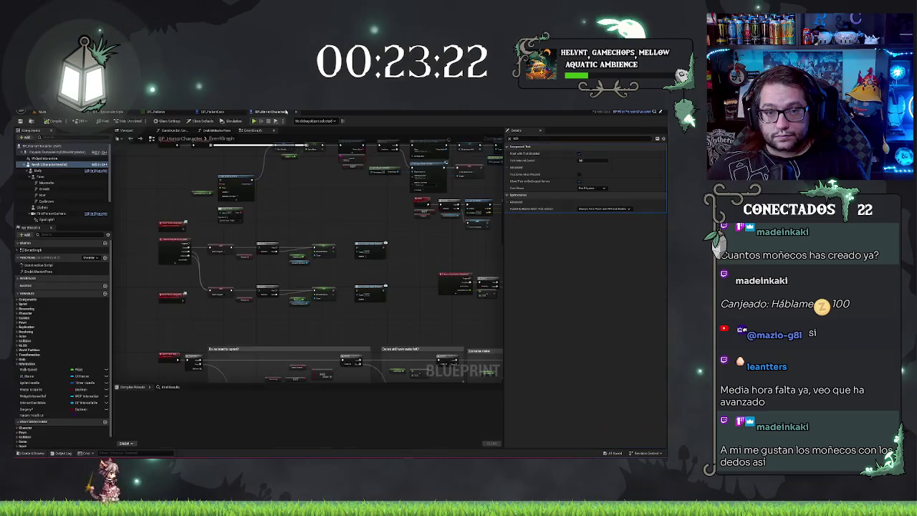
scroll(322, 200, "down", 2)
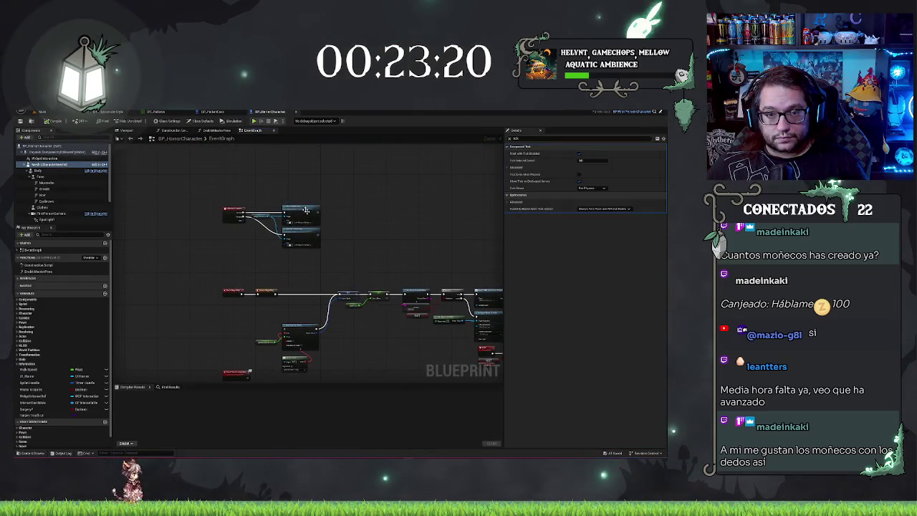
left_click(222, 111)
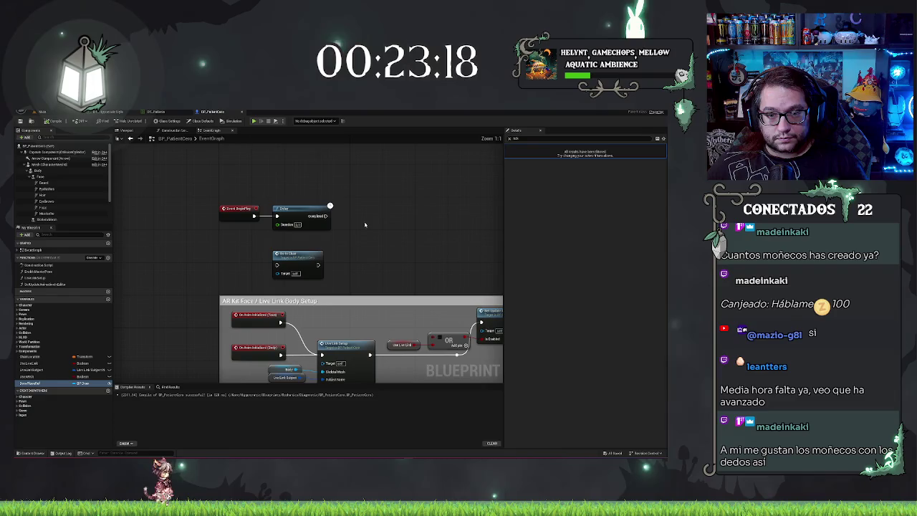
left_click_drag(332, 217, 348, 215)
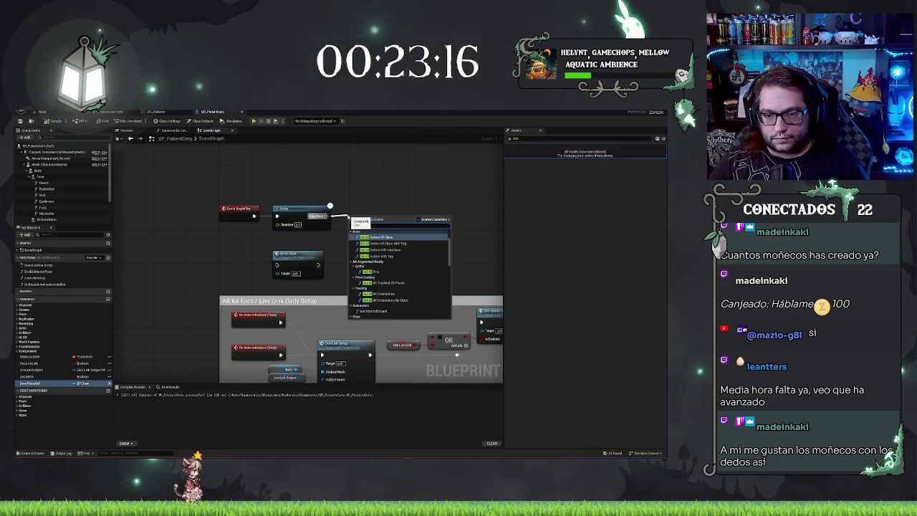
key("Return")
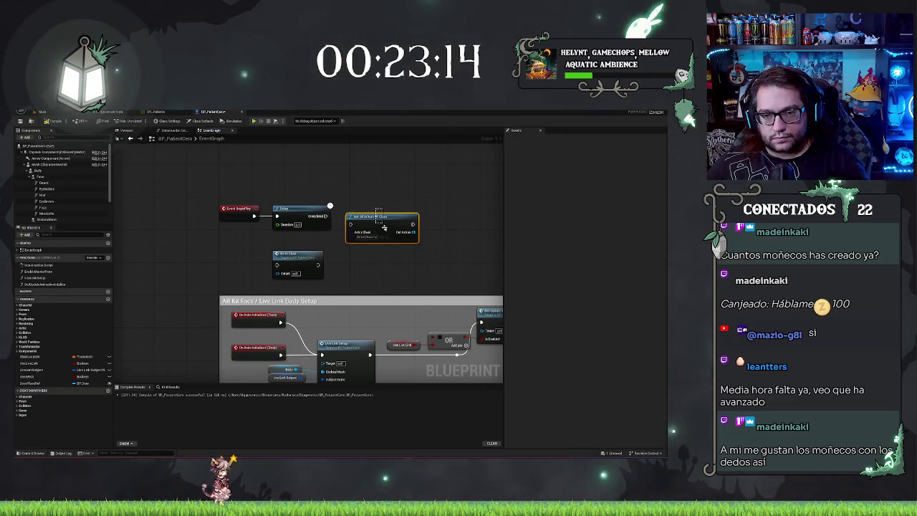
key("Delete")
left_click_drag(313, 208, 405, 209)
Step: Add Get All Actors Of Class with Tag after BeginPlay and set its door class
left_click_drag(253, 216, 276, 219)
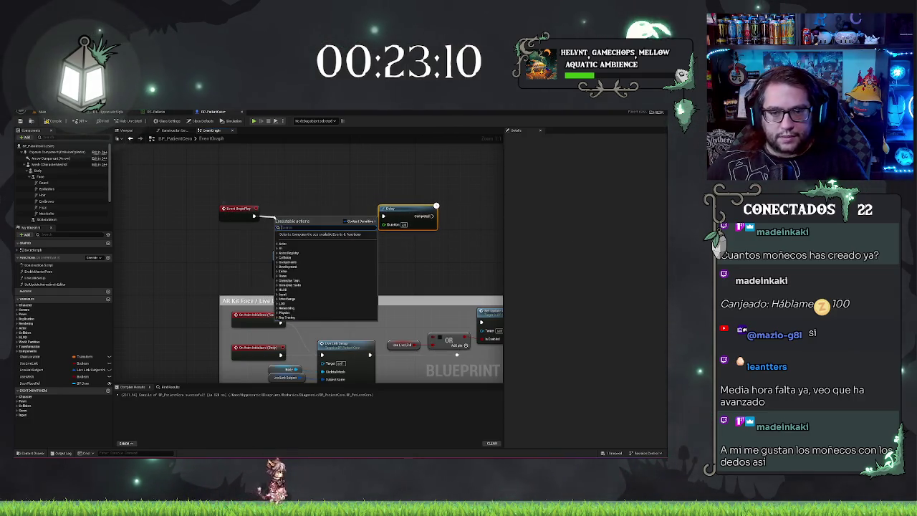
left_click(295, 245)
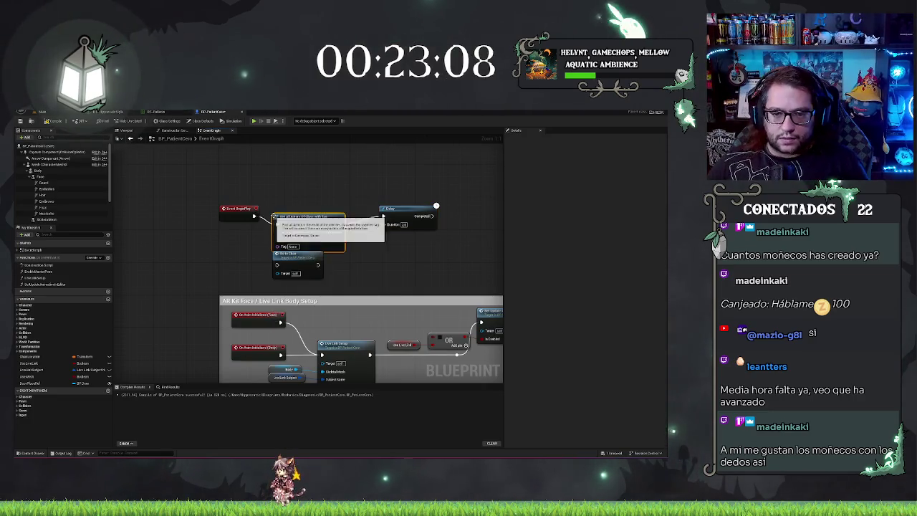
left_click(290, 239)
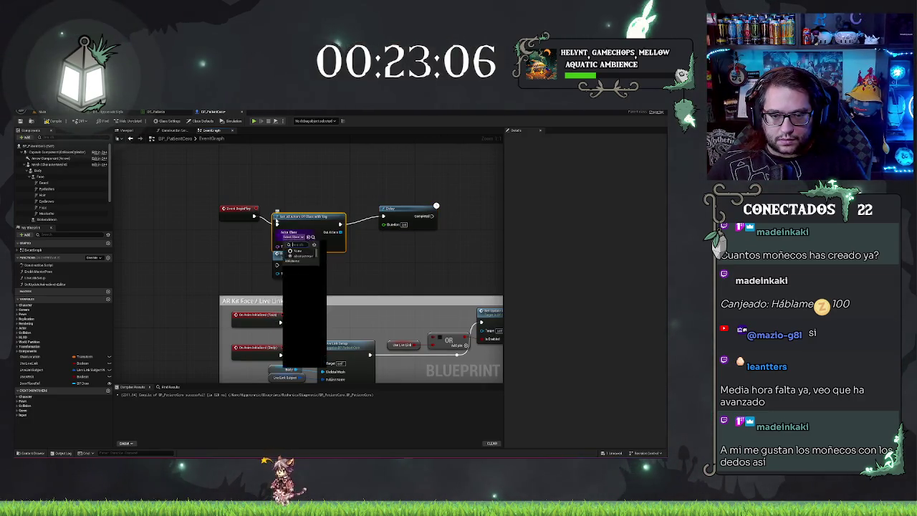
type("doc")
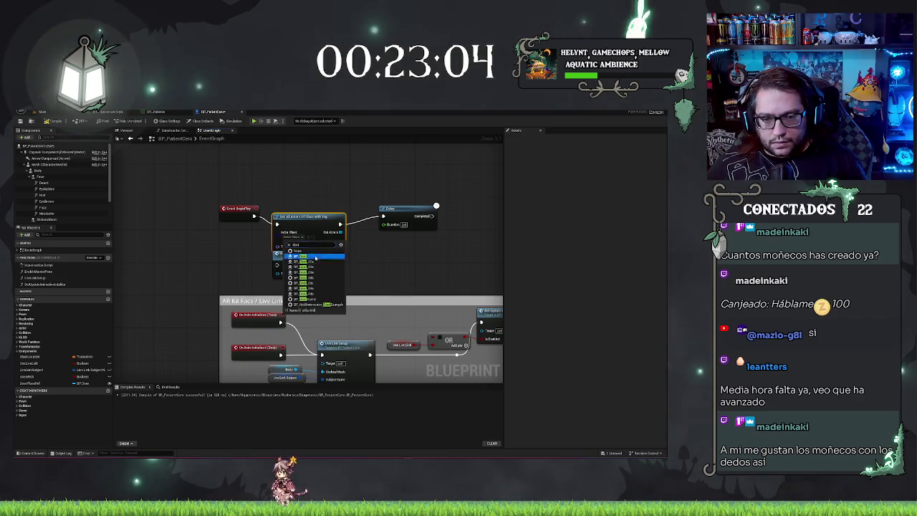
left_click(316, 258)
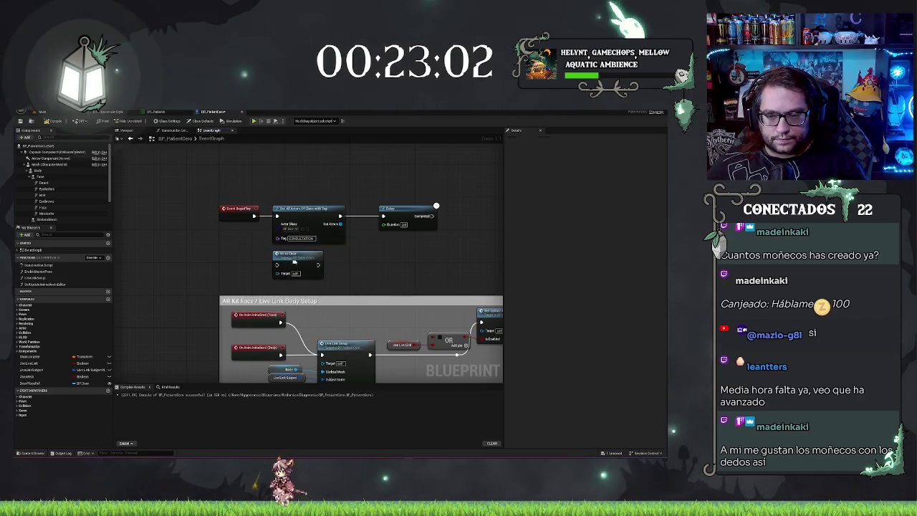
left_click_drag(304, 252, 481, 239)
left_click_drag(417, 226, 412, 194)
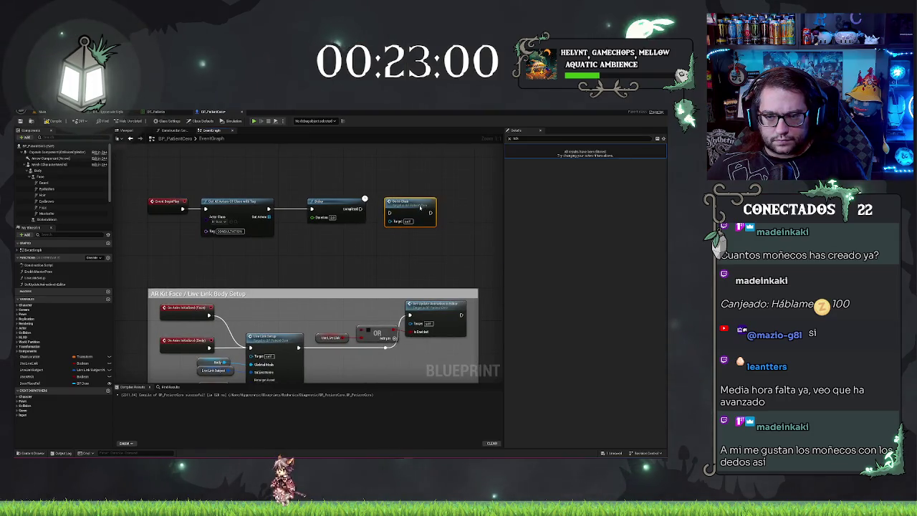
Step: Get the first found actor and wire a Set Door Place Ref node after the search
mouse_move(271, 215)
left_mouse_down()
mouse_move(309, 236)
mouse_move(287, 234)
left_mouse_up()
type("get")
left_click(307, 286)
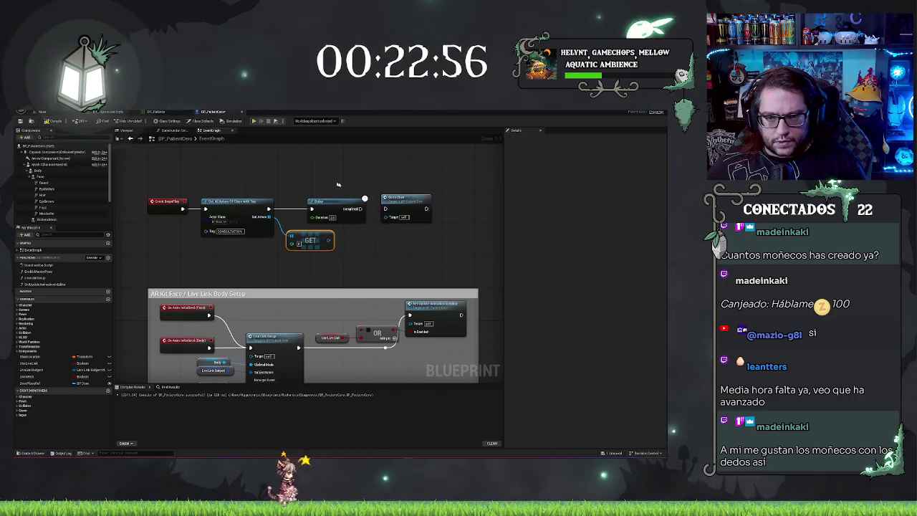
left_click_drag(362, 220, 424, 223)
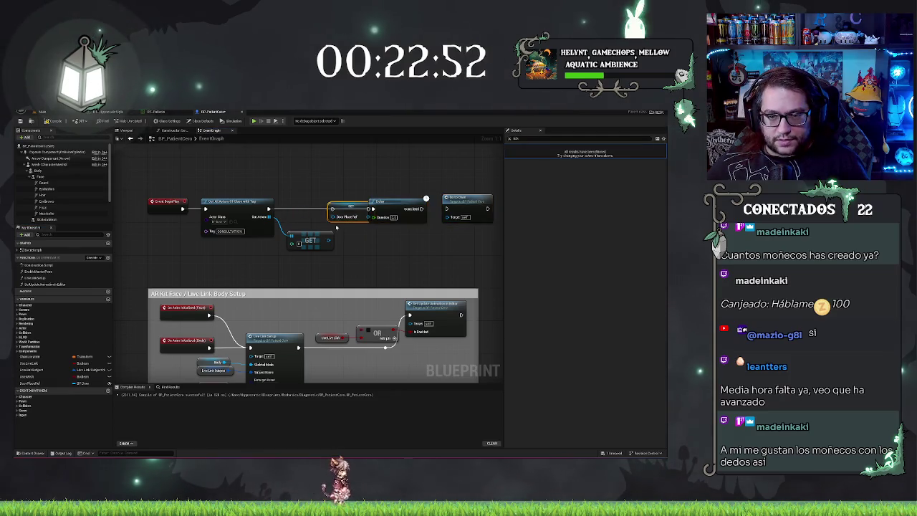
left_click_drag(331, 209, 268, 211)
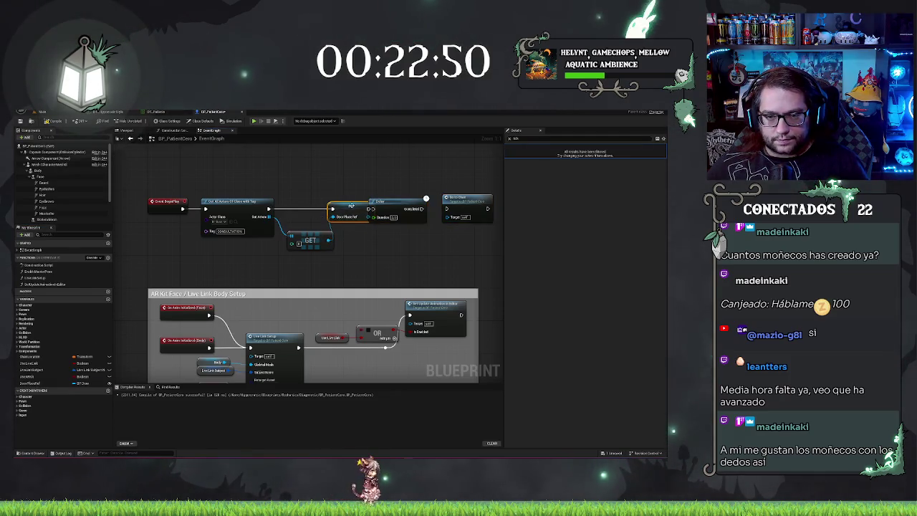
left_click_drag(311, 241, 267, 248)
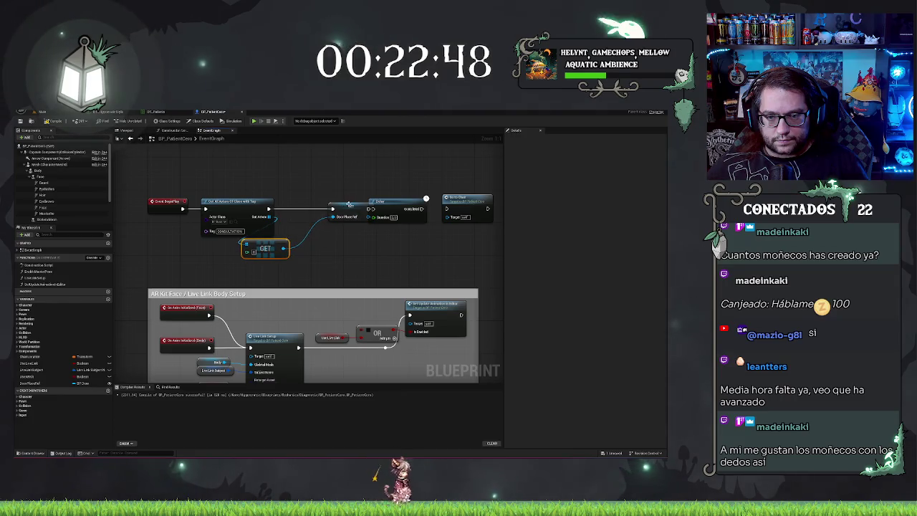
left_click_drag(349, 209, 319, 209)
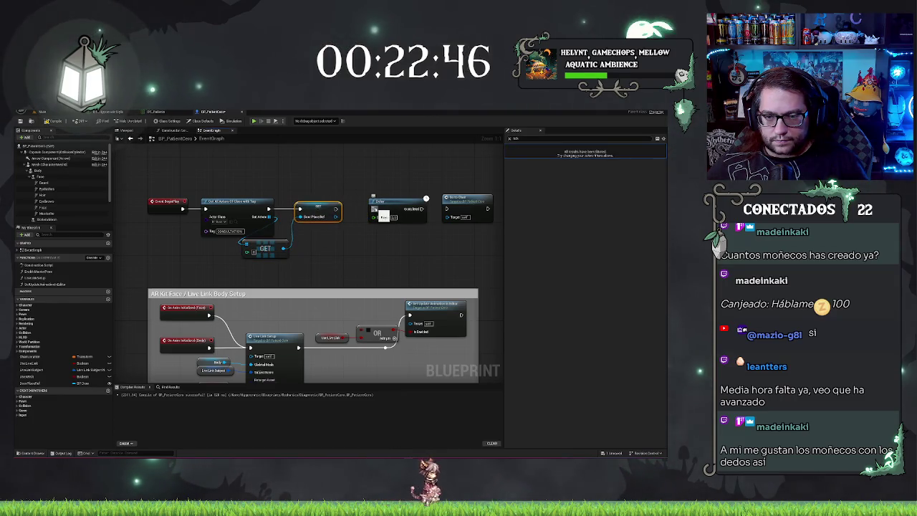
Step: Move the Delay and Go to Chair nodes right to make room
left_click_drag(397, 190, 458, 204)
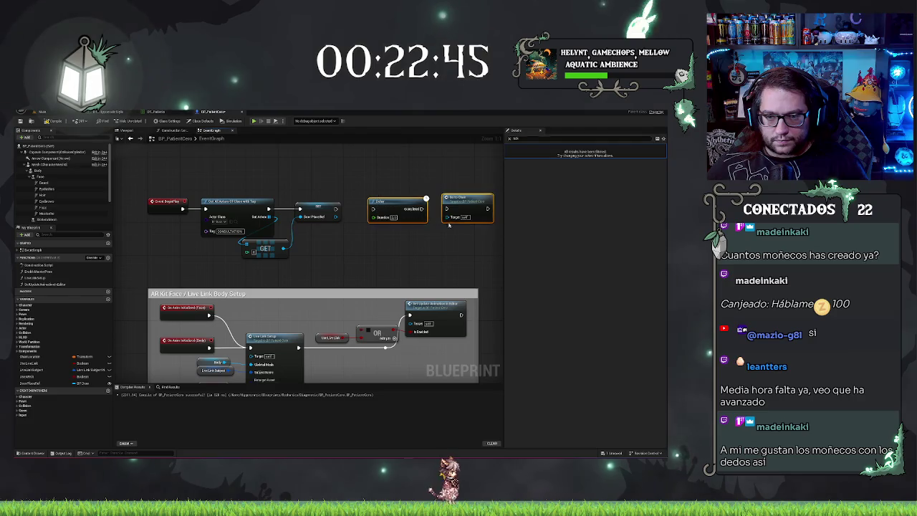
left_click(401, 181)
left_click_drag(377, 164, 325, 184)
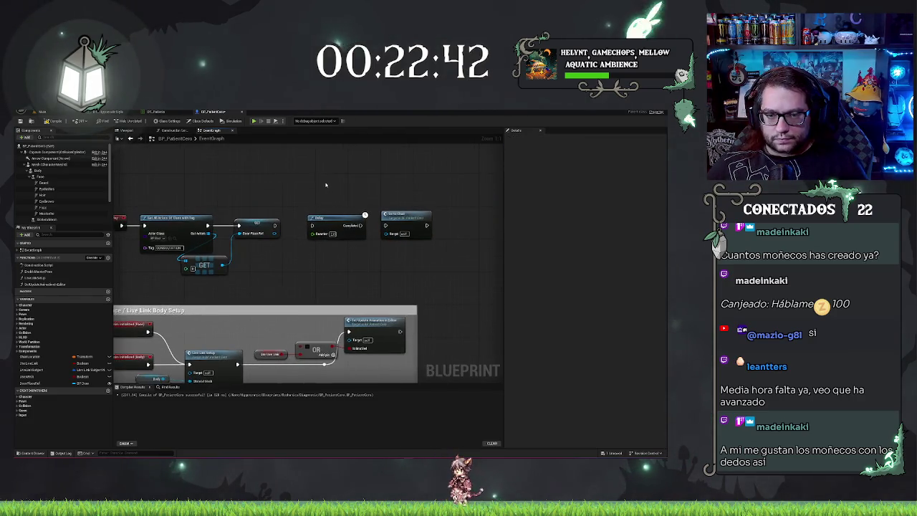
mouse_move(380, 207)
left_mouse_down()
mouse_move(427, 244)
mouse_move(451, 215)
mouse_move(470, 215)
left_mouse_up()
Step: Search actions from the Door Place Ref output, then cancel without adding a node
left_click_drag(275, 233, 256, 253)
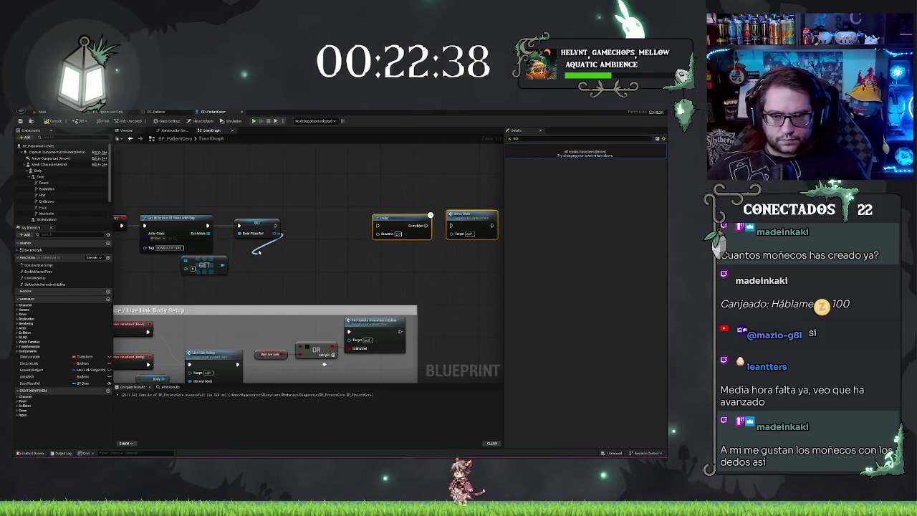
type("dosed")
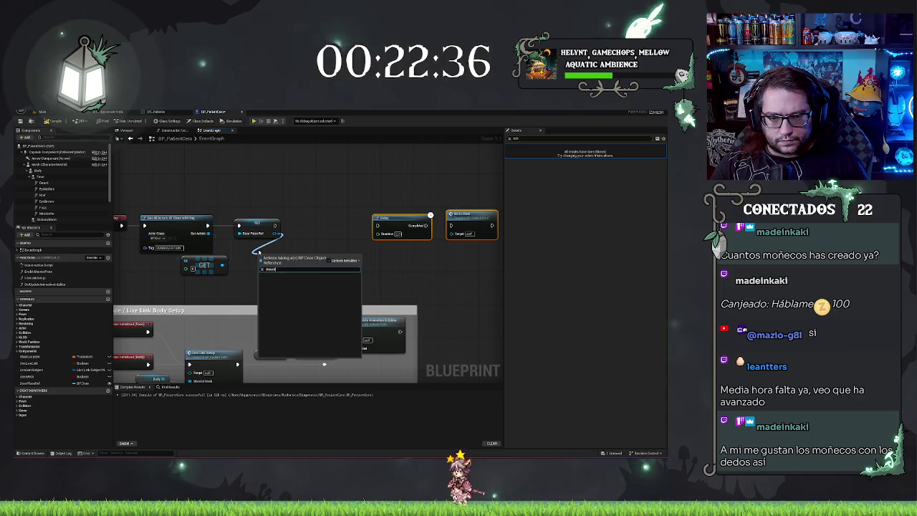
key("BackSpace")
key("BackSpace")
key("BackSpace")
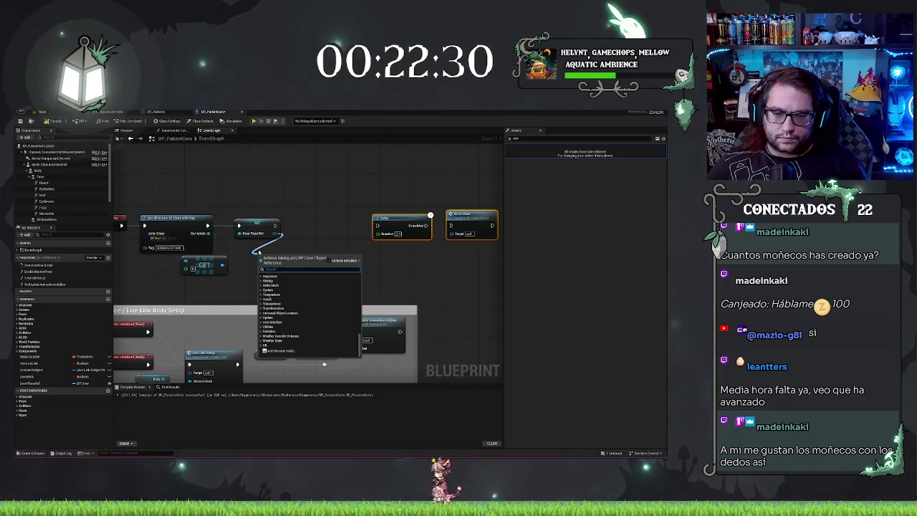
type("set")
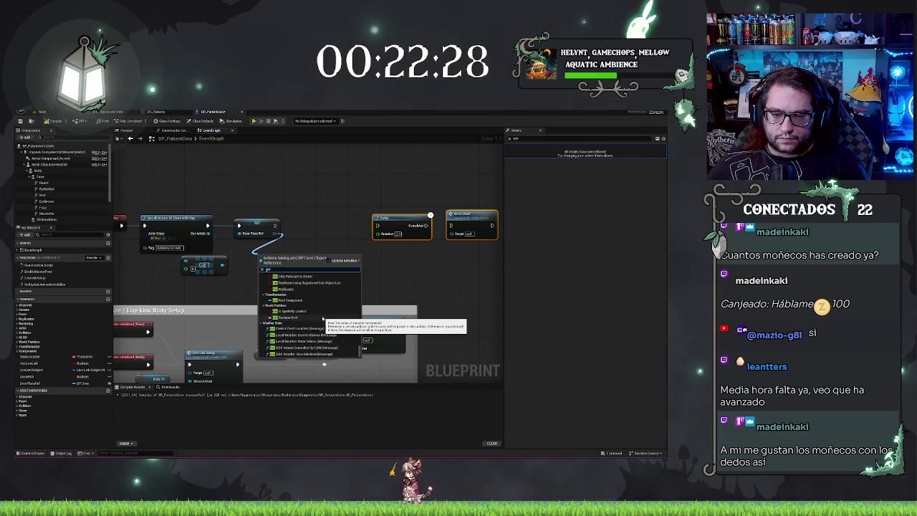
type("a")
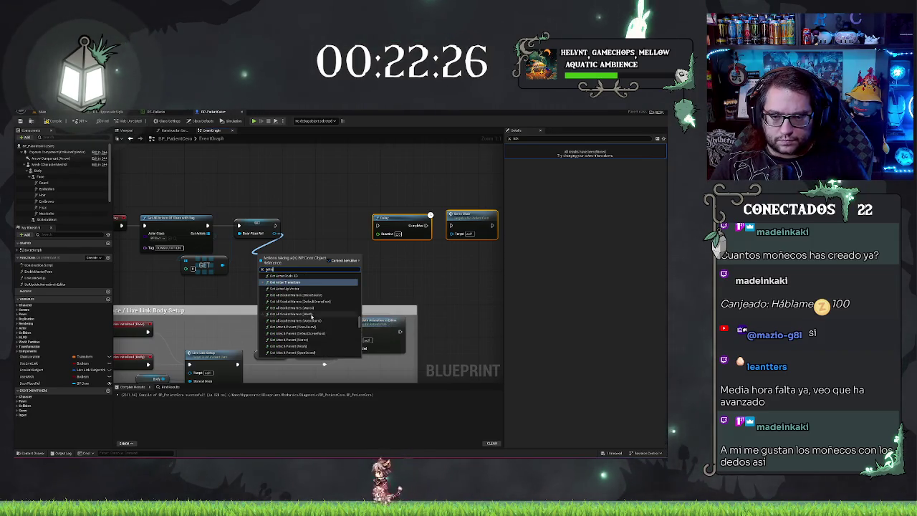
key("BackSpace")
type("wo")
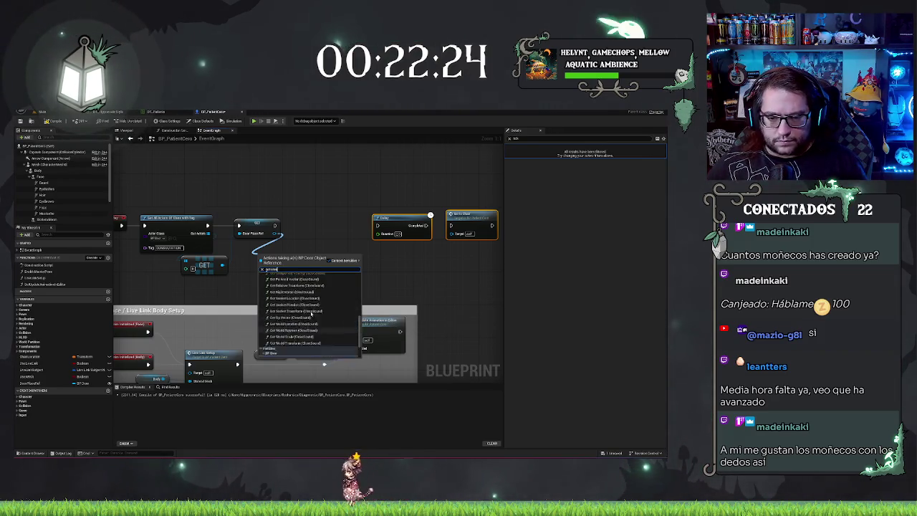
key("Escape")
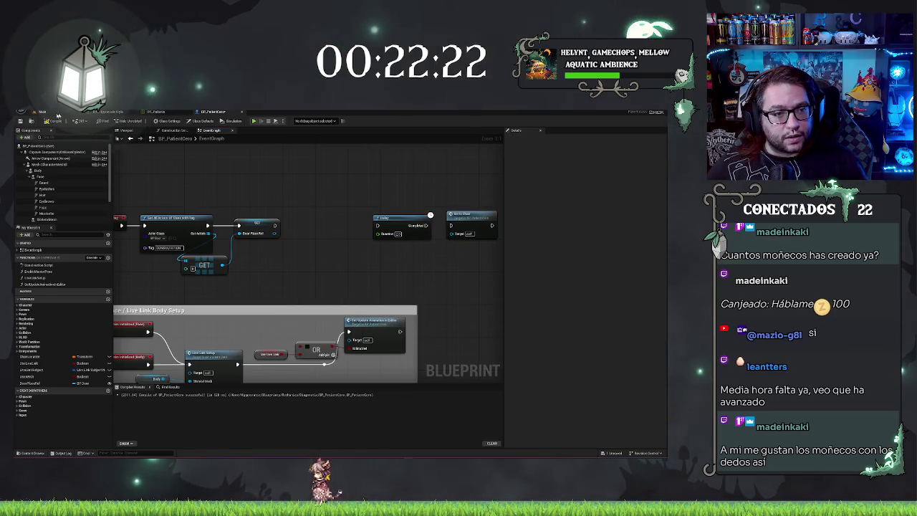
left_click(57, 115)
left_click(217, 112)
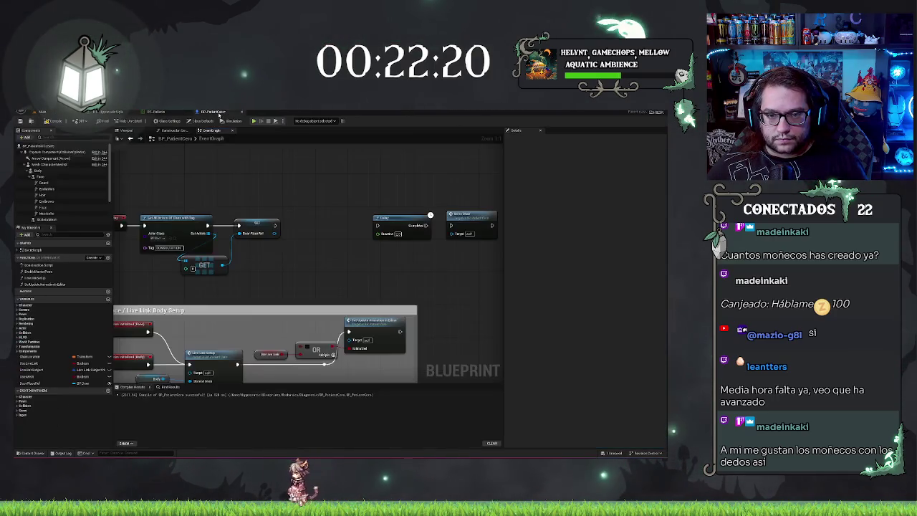
Step: Add a Get Open? node reading from the door reference and place it lower
left_click_drag(275, 233, 282, 251)
type("get")
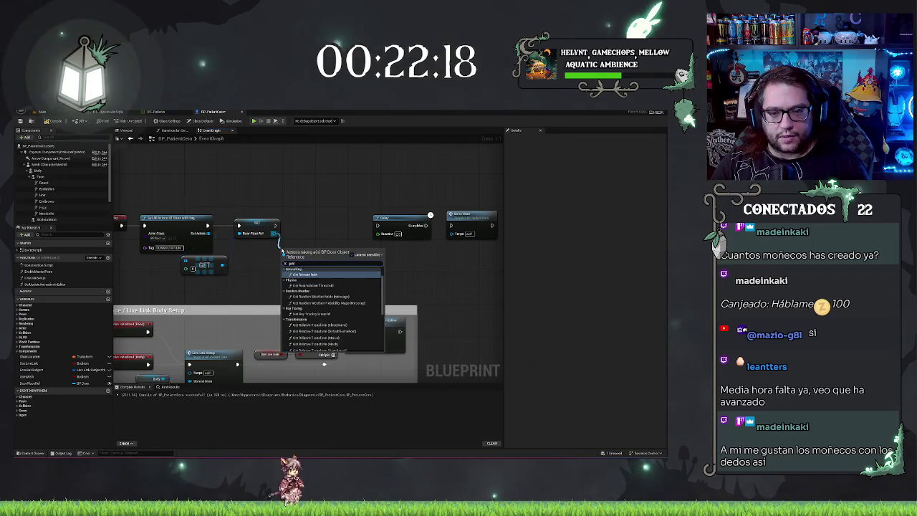
type("h")
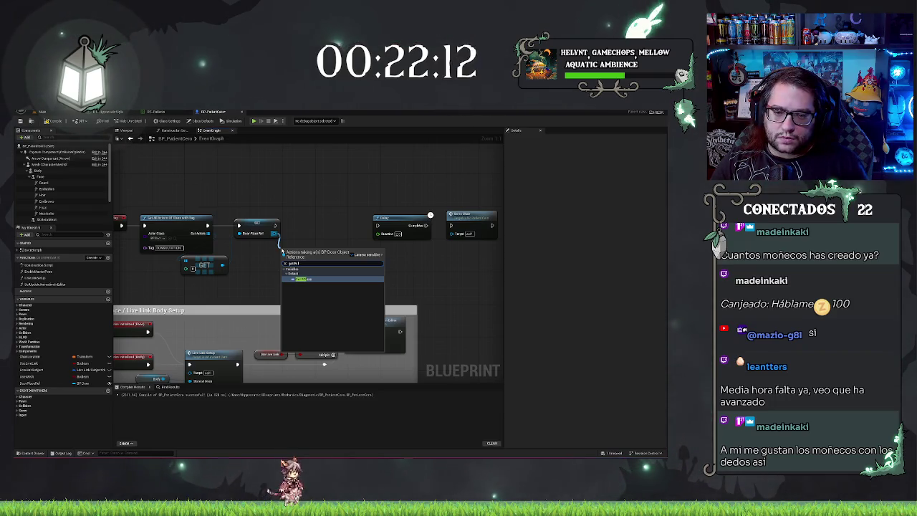
key("BackSpace")
type("open")
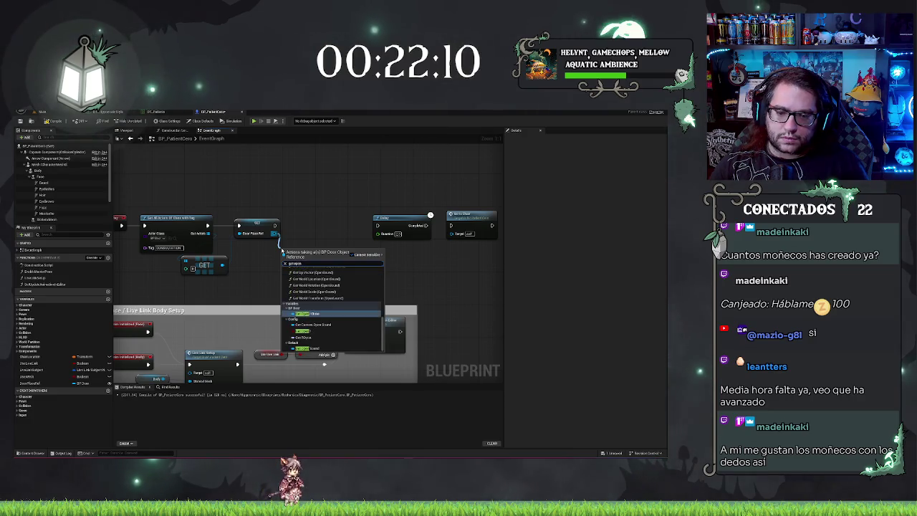
left_click(305, 313)
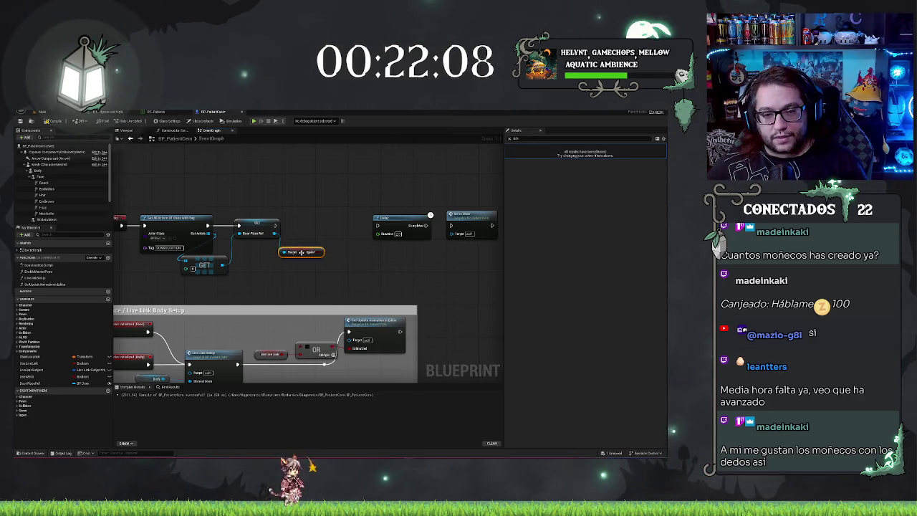
mouse_move(301, 252)
left_mouse_down()
mouse_move(283, 278)
mouse_move(283, 266)
left_mouse_up()
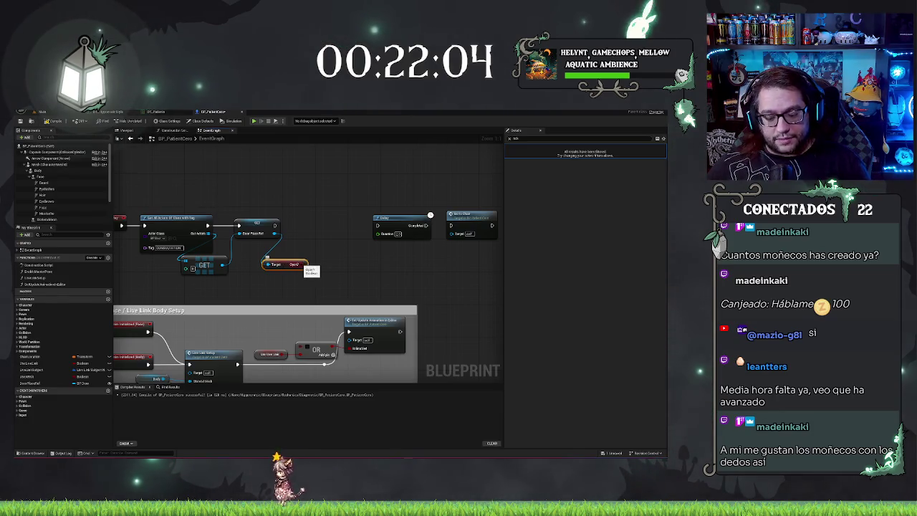
Step: Run a Branch after the door reference, calling Interact on the door from False
left_click(306, 225)
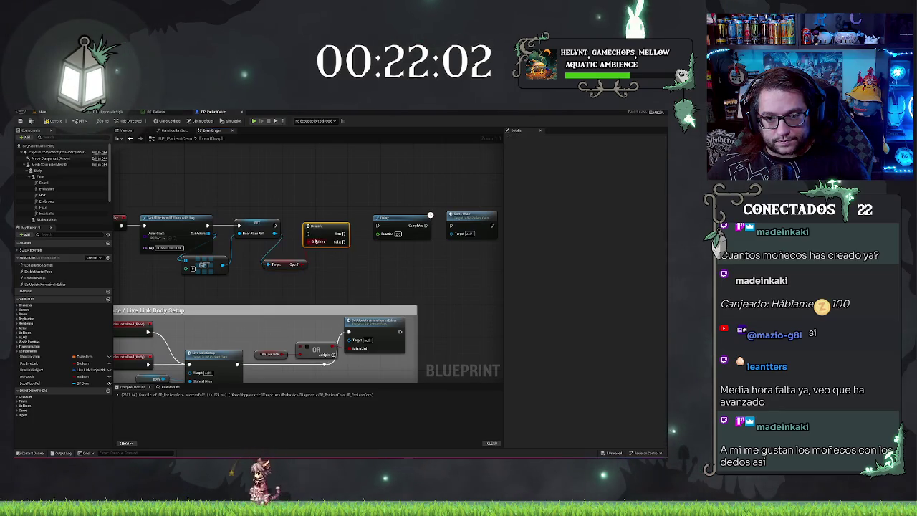
left_click_drag(330, 233, 275, 227)
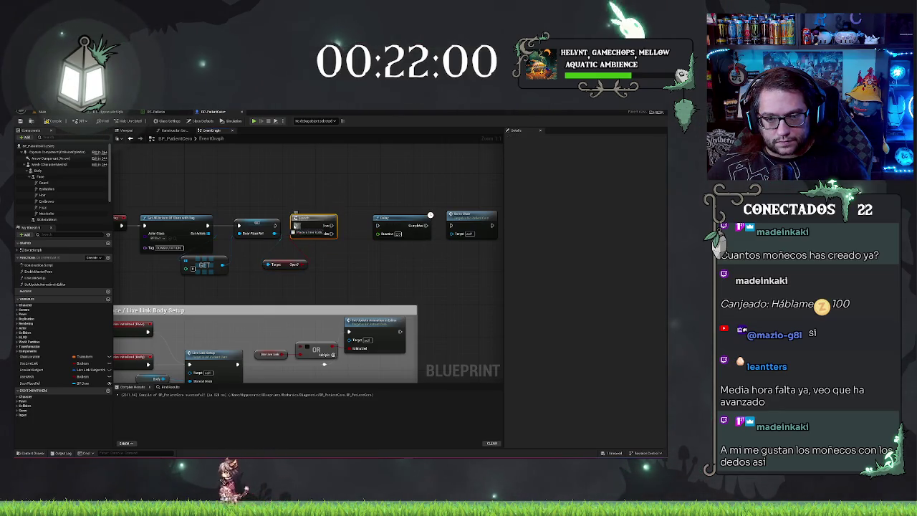
left_click_drag(332, 234, 343, 253)
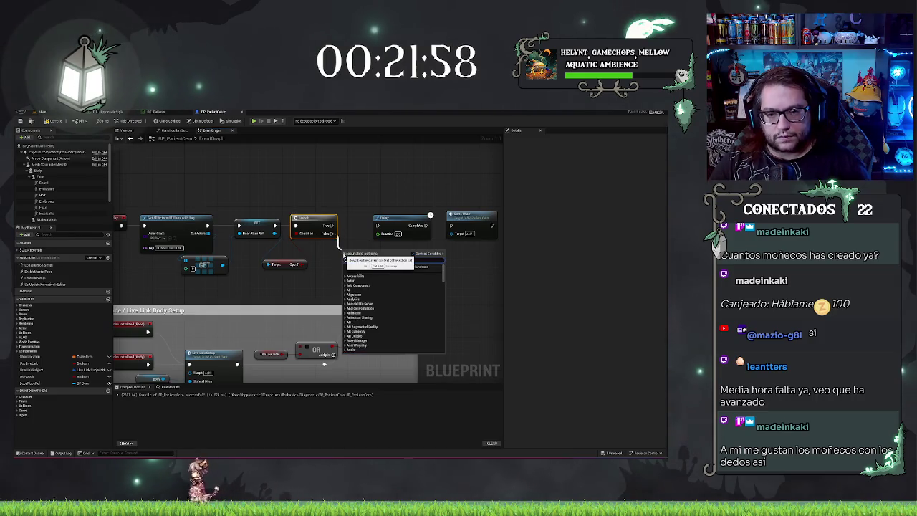
type("act")
key("Return")
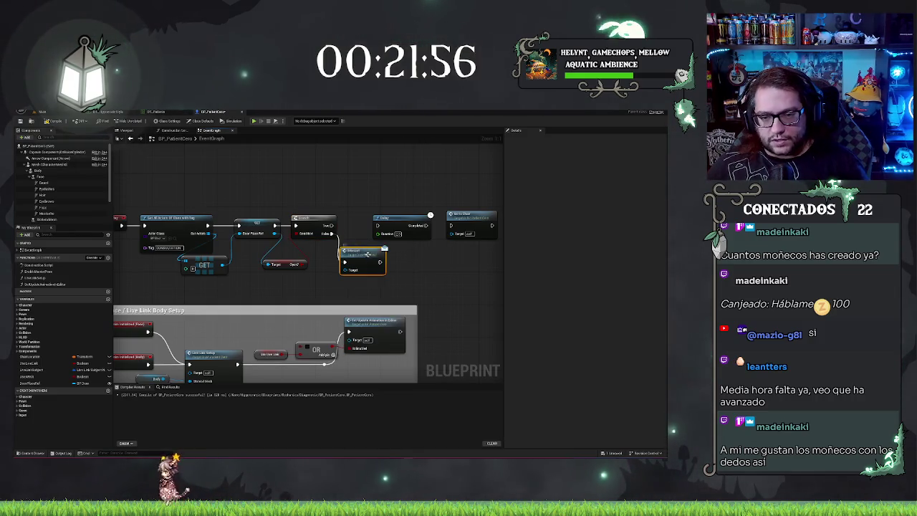
mouse_move(349, 270)
left_mouse_down()
mouse_move(269, 247)
mouse_move(278, 236)
left_mouse_up()
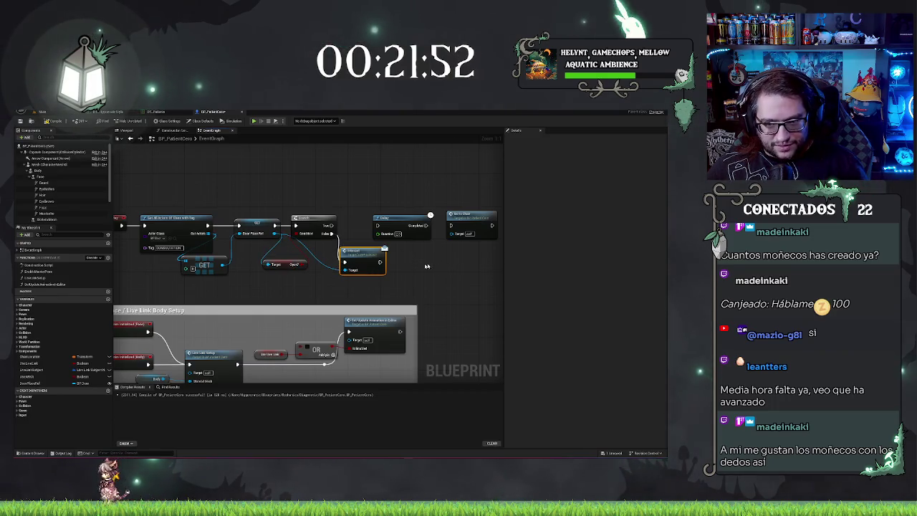
Step: Reposition the Interact node beneath the Branch
left_click_drag(434, 254, 382, 278)
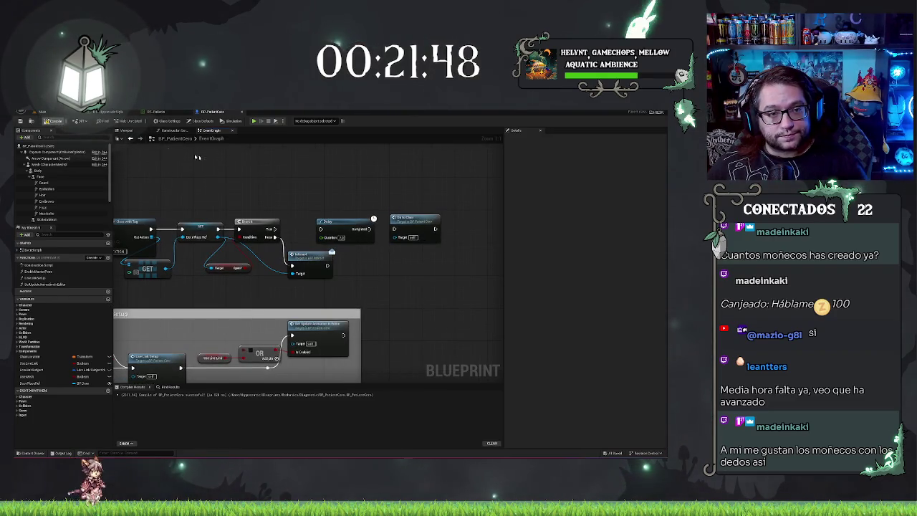
left_click_drag(267, 173, 290, 173)
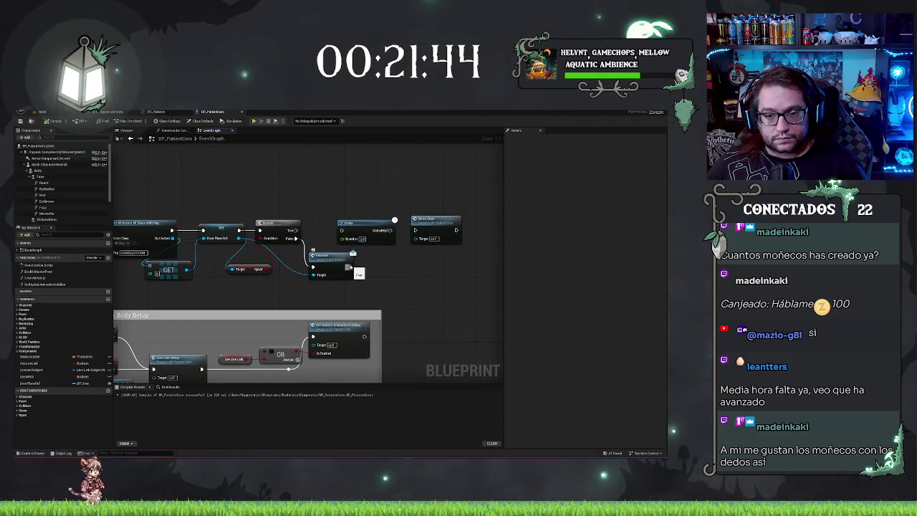
left_click(351, 267)
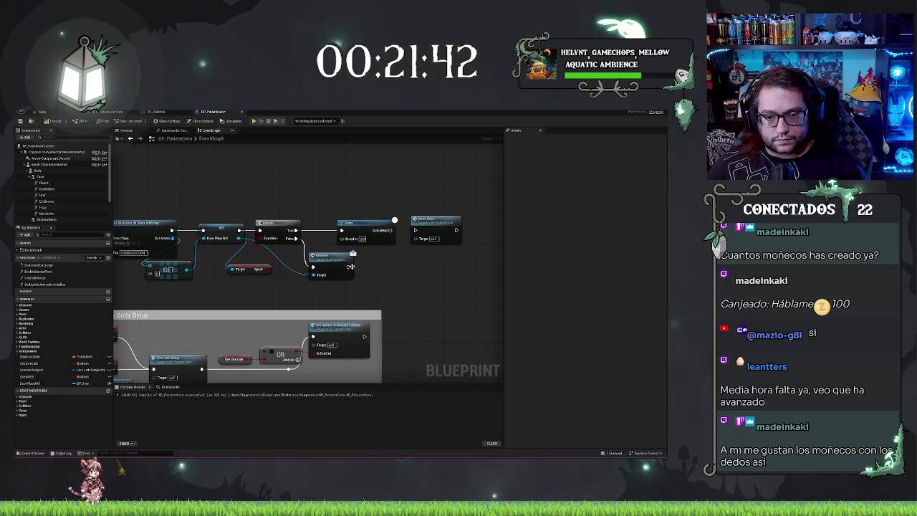
mouse_move(349, 266)
left_mouse_down()
mouse_move(334, 240)
mouse_move(342, 232)
left_mouse_up()
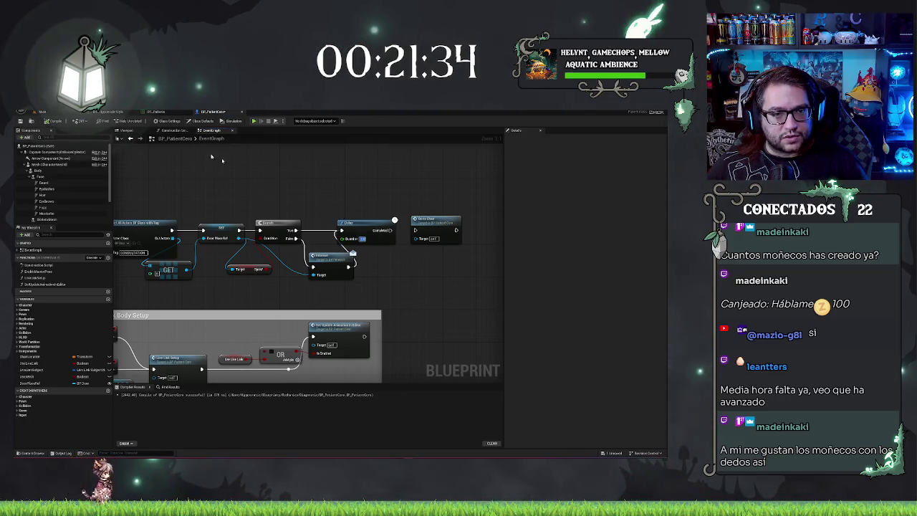
left_click_drag(326, 255, 313, 253)
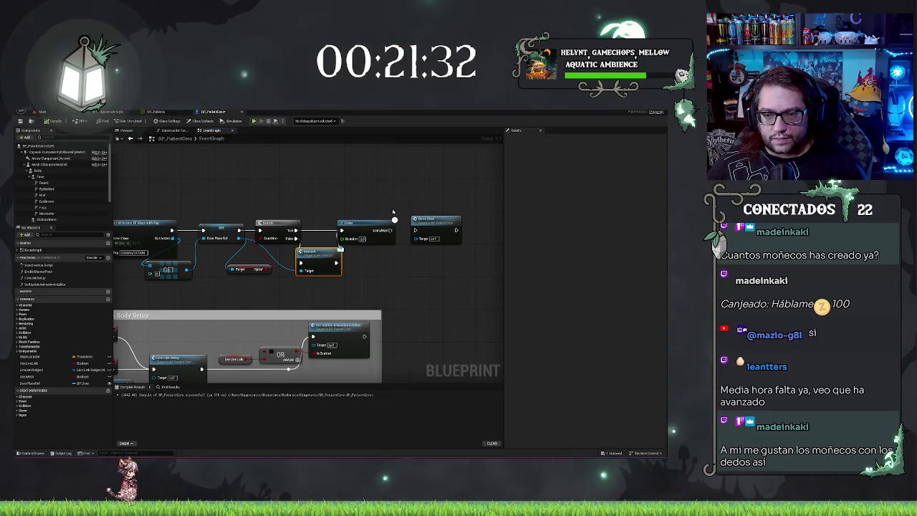
left_click_drag(380, 204, 401, 183)
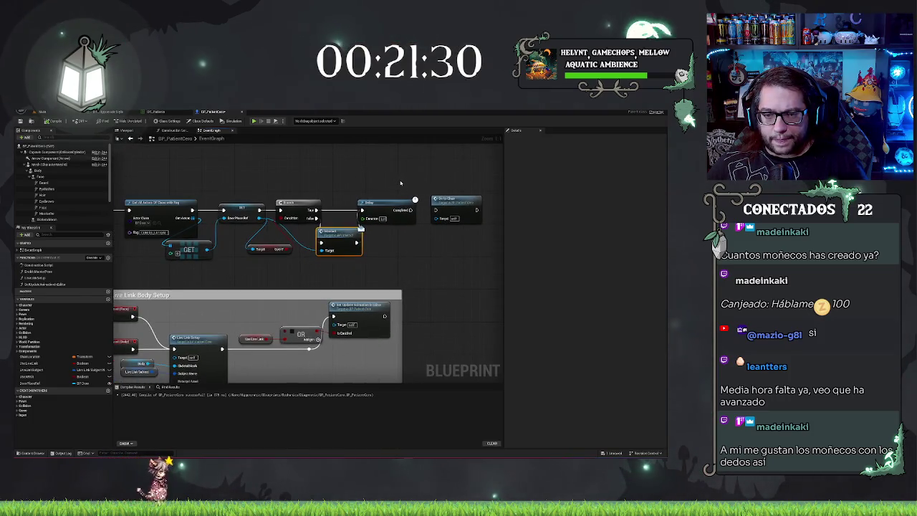
left_click(426, 182)
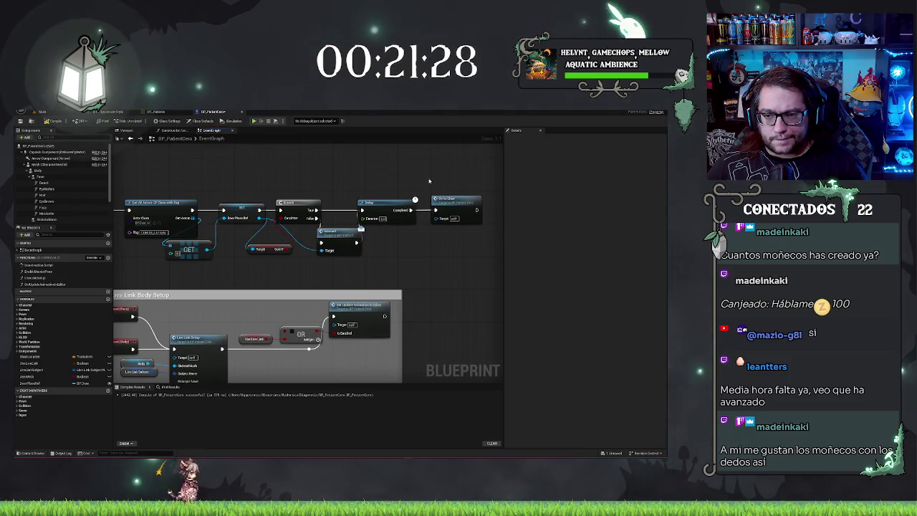
left_click_drag(426, 183, 354, 178)
left_click_drag(362, 225, 378, 209)
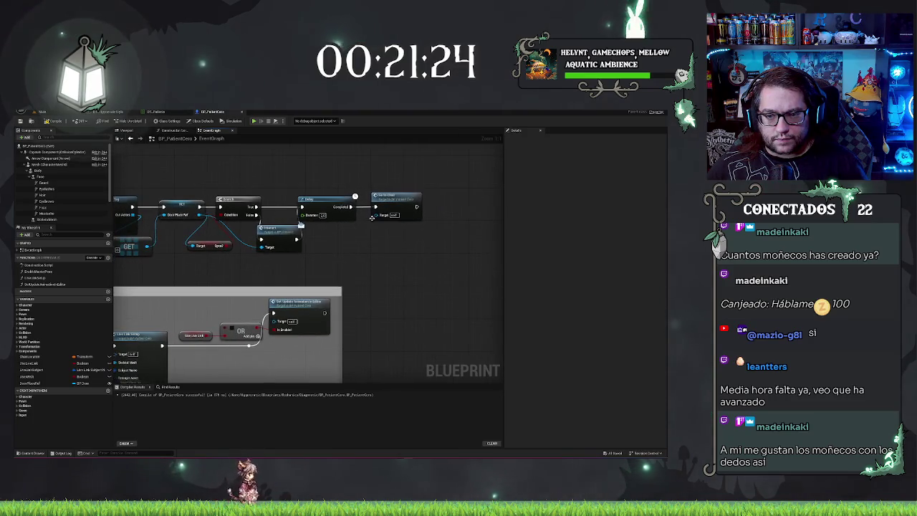
scroll(377, 209, "down", 2)
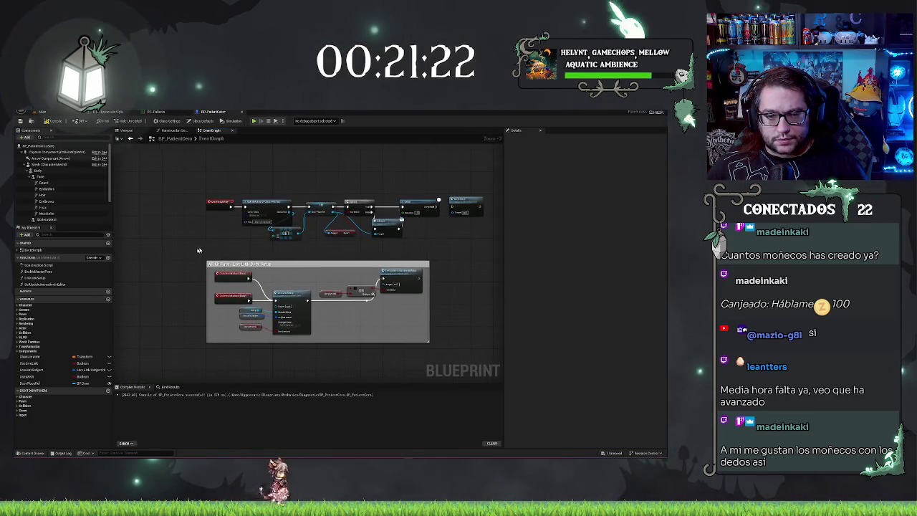
left_click_drag(197, 255, 234, 271)
scroll(437, 323, "down", 6)
mouse_move(437, 324)
left_mouse_down()
mouse_move(418, 208)
mouse_move(418, 260)
left_mouse_up()
scroll(421, 231, "up", 4)
scroll(387, 225, "up", 5)
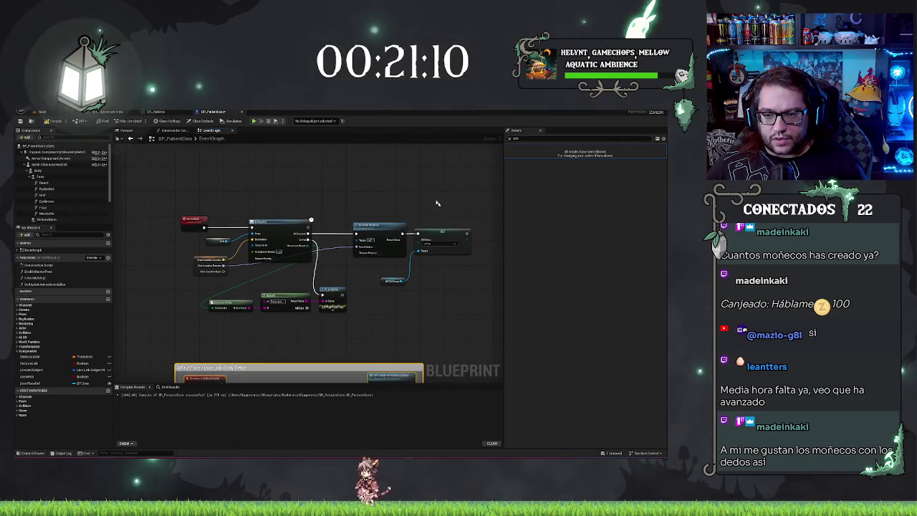
scroll(75, 209, "down", 2)
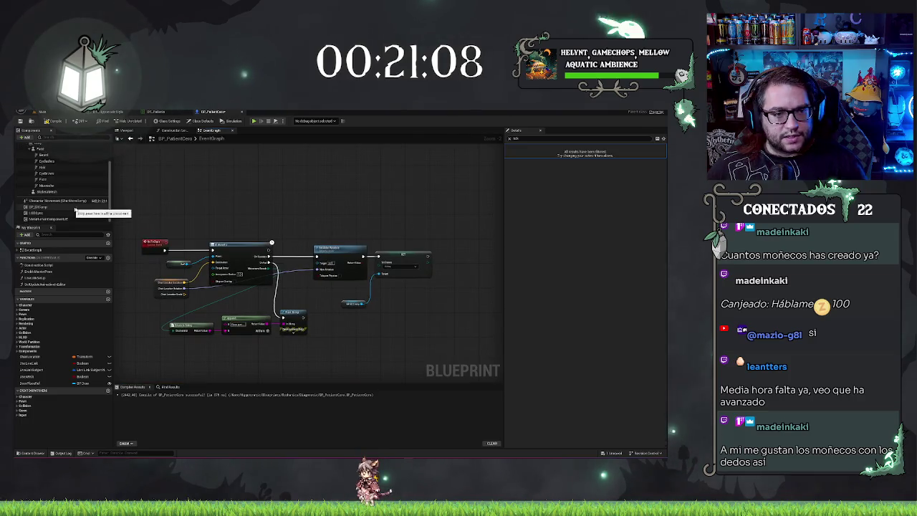
left_click_drag(386, 250, 333, 326)
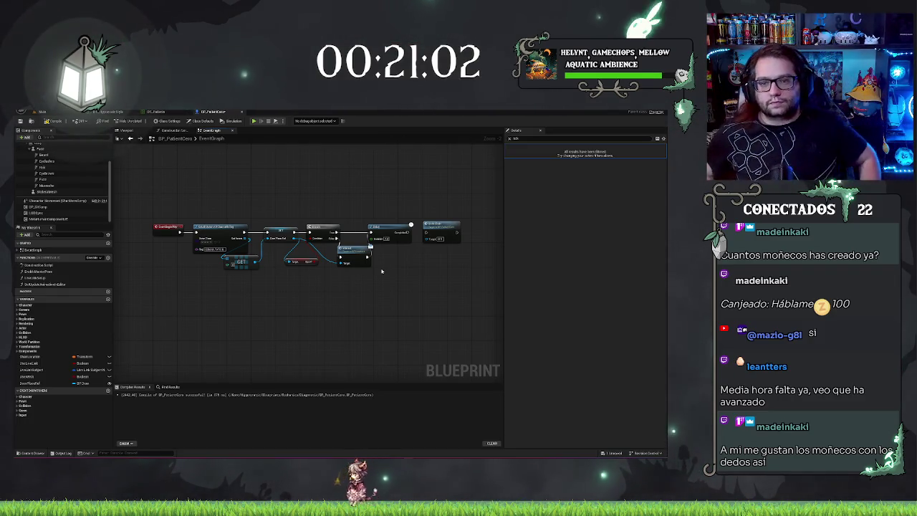
Step: Clear space and add a Get Data Table Row node from the Delay's Completed pin
scroll(418, 222, "down", 3)
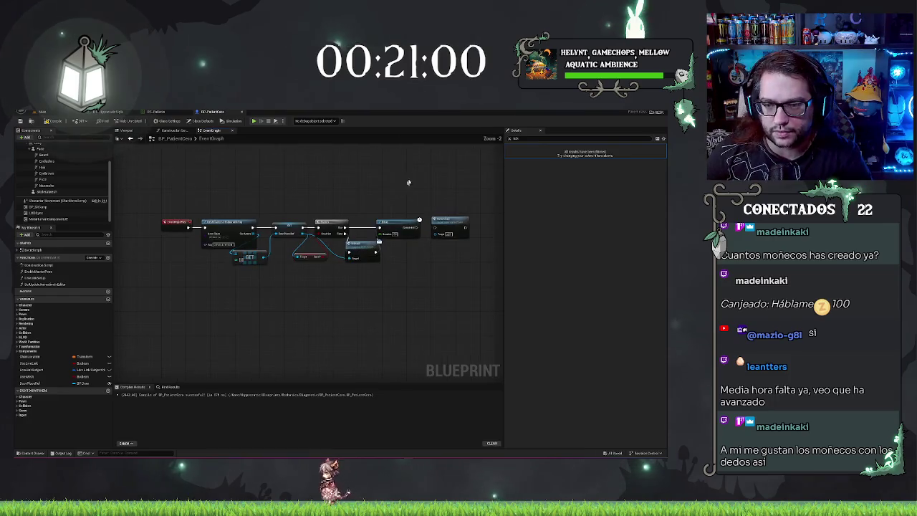
left_click_drag(418, 223, 357, 213)
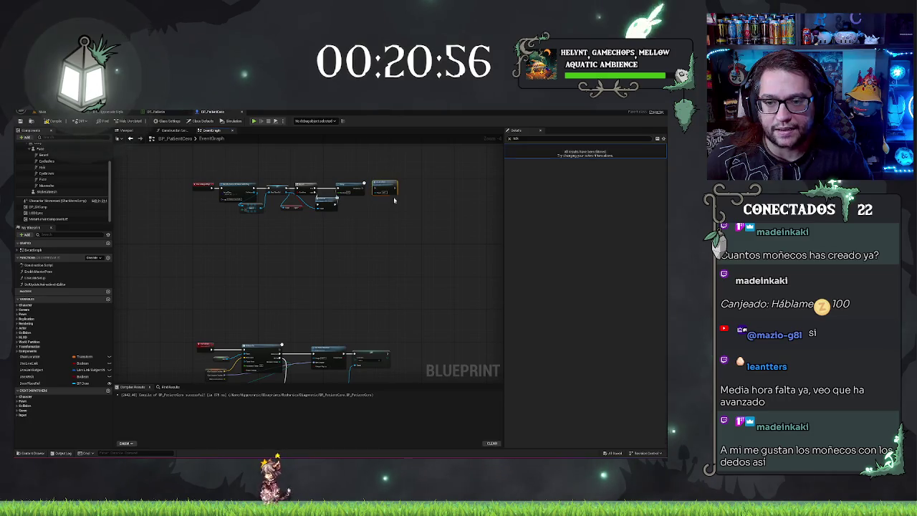
left_click_drag(388, 184, 252, 275)
scroll(331, 238, "up", 2)
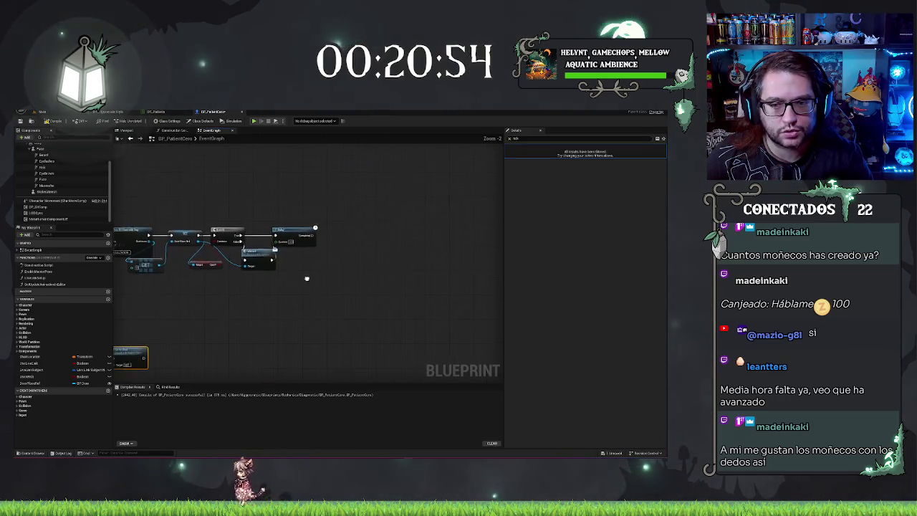
left_click_drag(366, 237, 367, 238)
type("get")
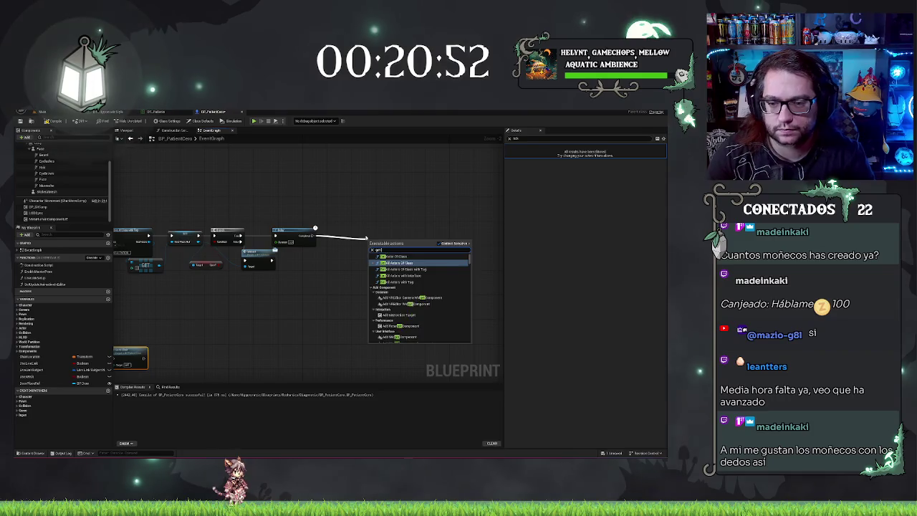
type(" data table")
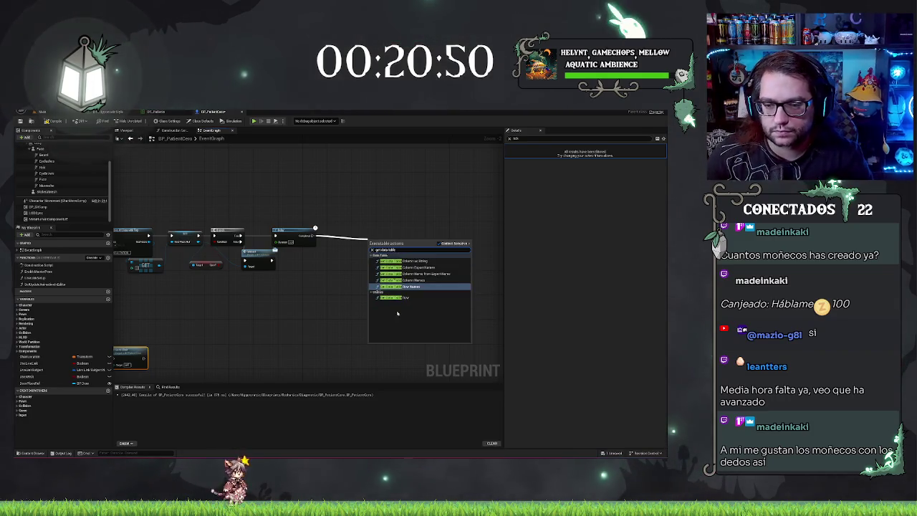
left_click(396, 298)
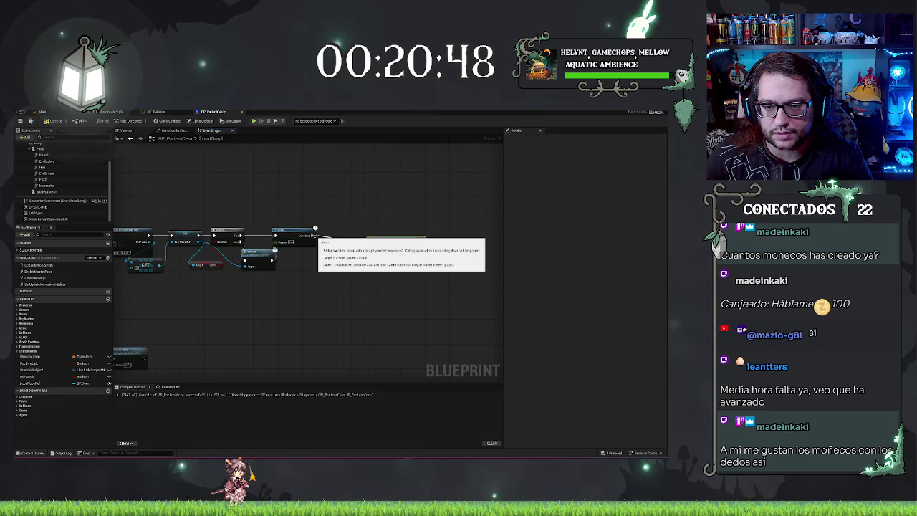
Step: Reposition the Get Data Table Row node and return to the hospital level
left_click_drag(315, 228, 329, 214)
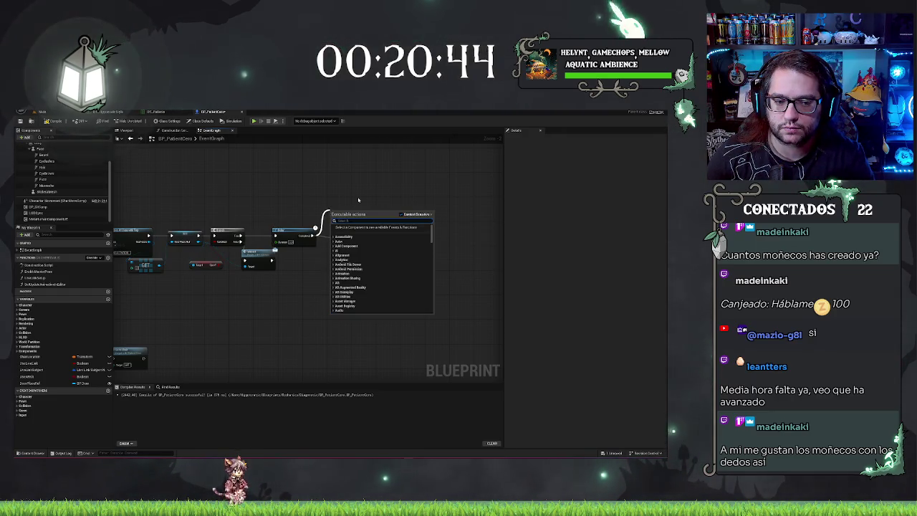
left_click(358, 200)
left_click_drag(387, 238, 356, 230)
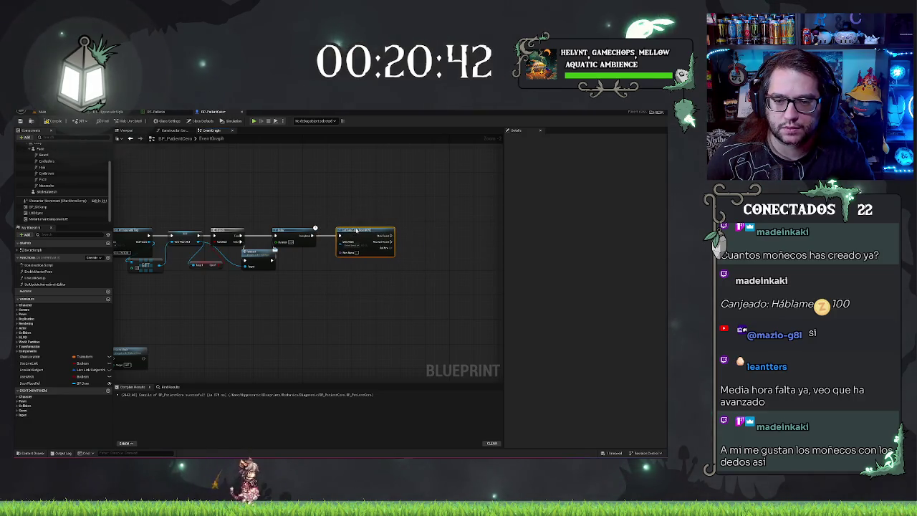
left_click(42, 111)
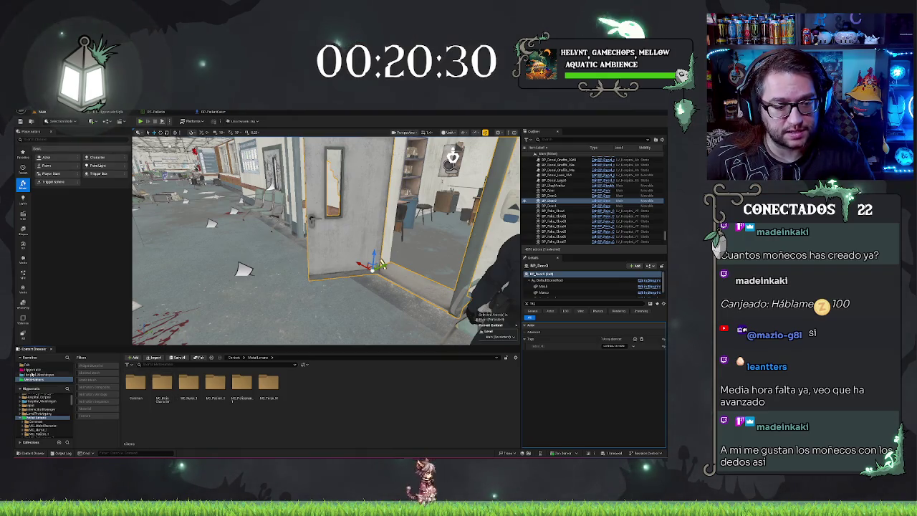
Step: Frame and orbit the selected hospital door, then reopen the BP_PatientCero event graph
left_click(43, 369)
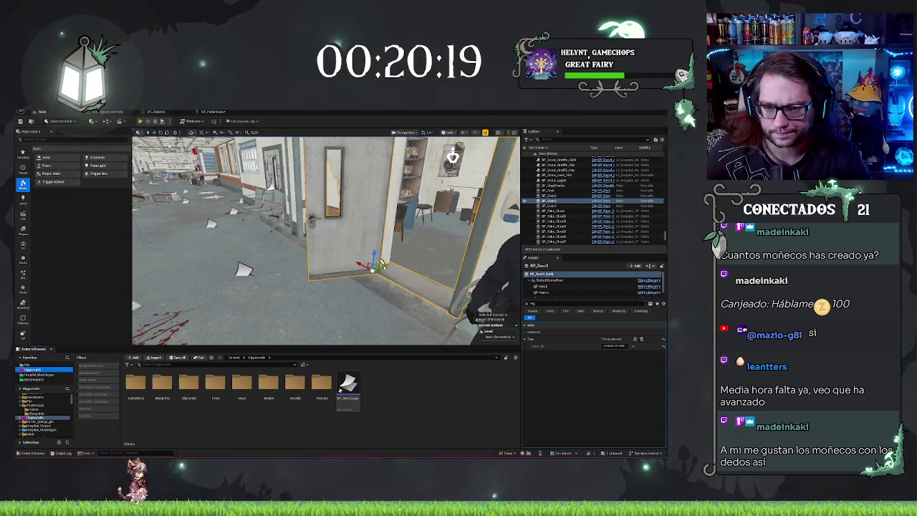
key("f")
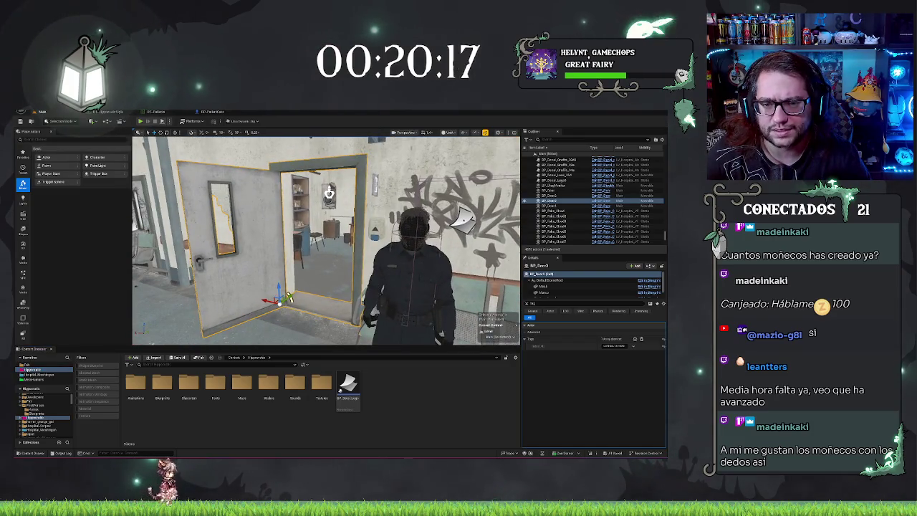
mouse_move(373, 276)
left_mouse_down()
mouse_move(351, 294)
mouse_move(364, 306)
left_mouse_up()
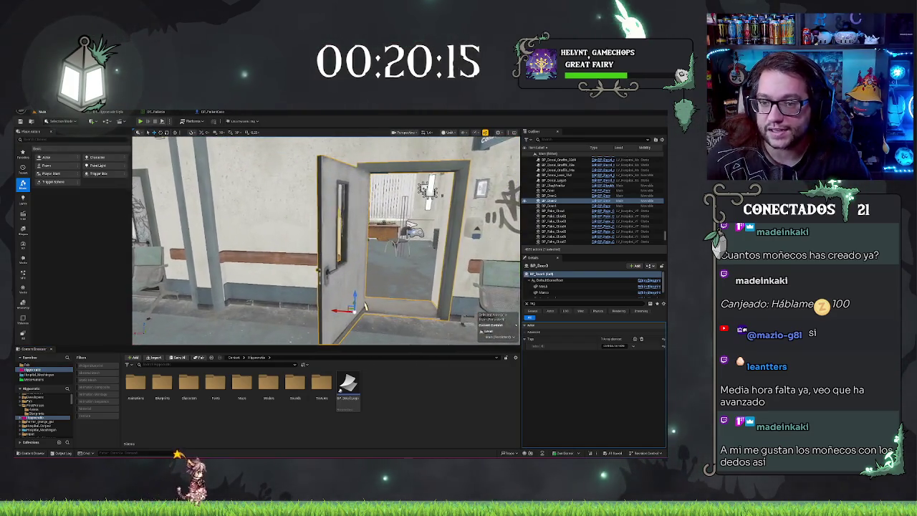
left_click(203, 112)
Step: Add a Get Data Table Row Names node from the Delay's Completed pin
scroll(370, 211, "up", 2)
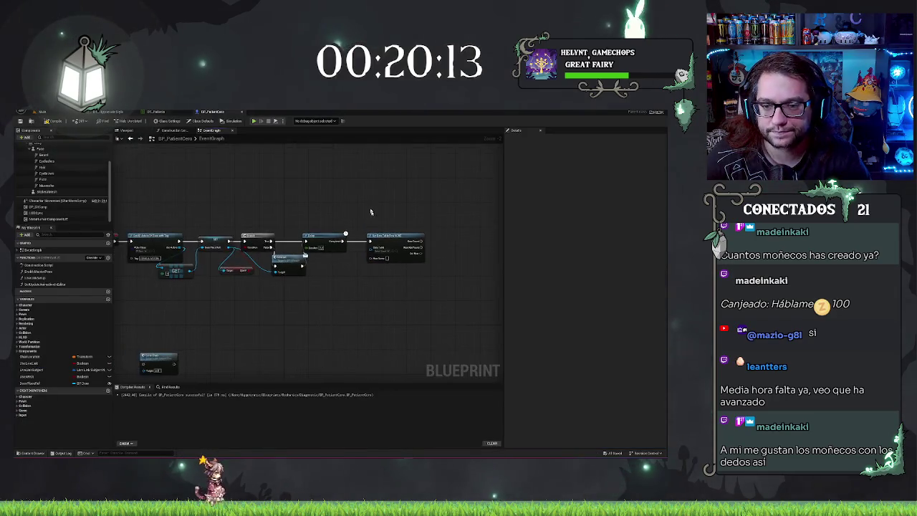
left_click_drag(329, 243, 330, 282)
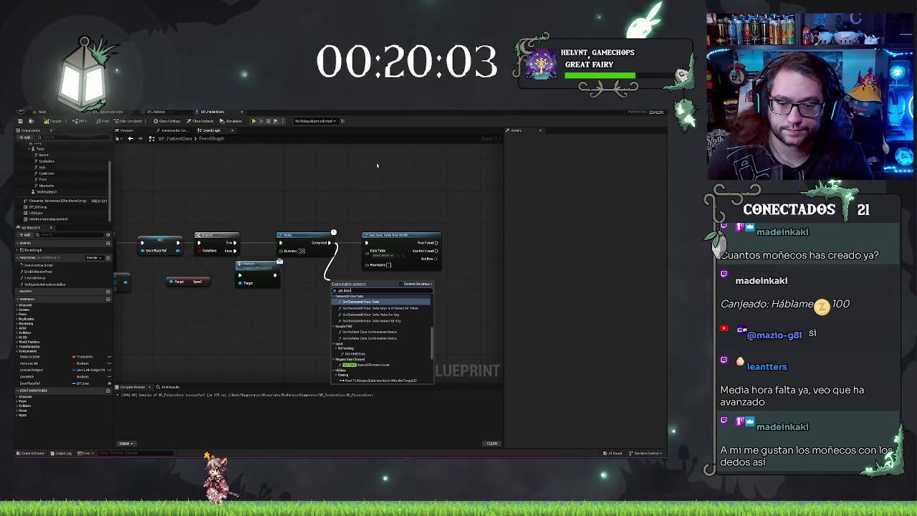
type("table")
key("Return")
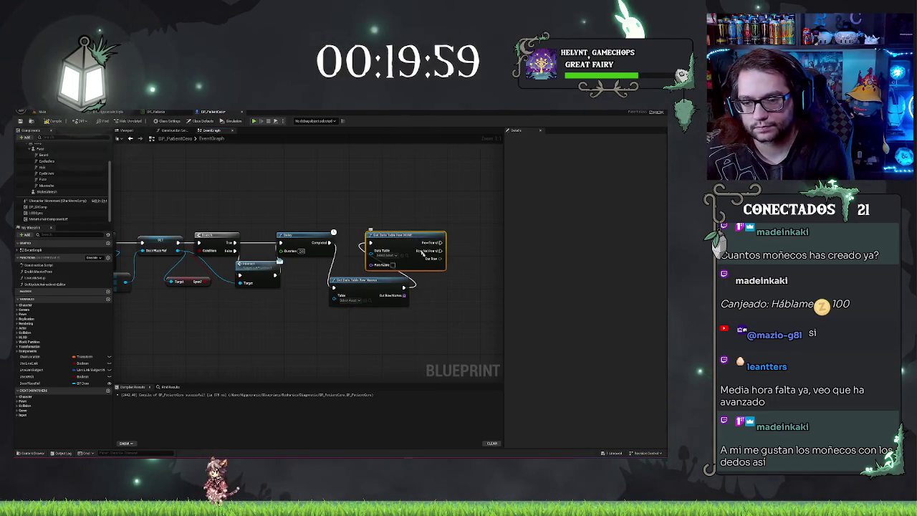
Step: Arrange Get Data Table Row Names between the Delay and Get Data Table Row
left_click_drag(402, 235, 487, 235)
left_click_drag(377, 281, 397, 237)
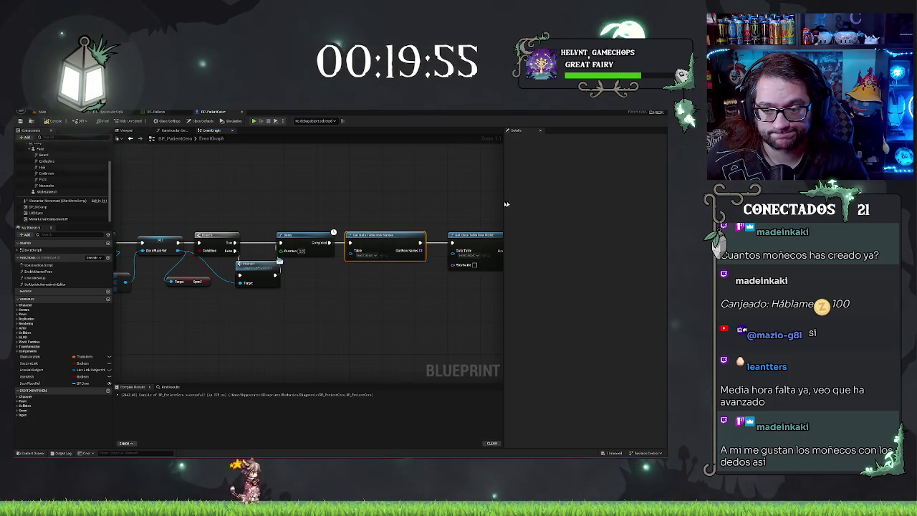
left_click_drag(435, 287, 379, 259)
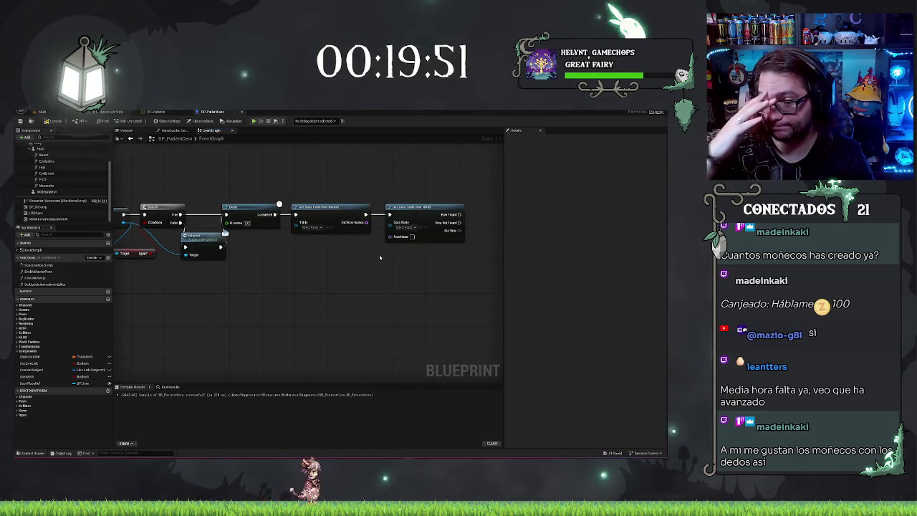
mouse_move(336, 222)
left_mouse_down()
mouse_move(354, 272)
mouse_move(370, 288)
left_mouse_up()
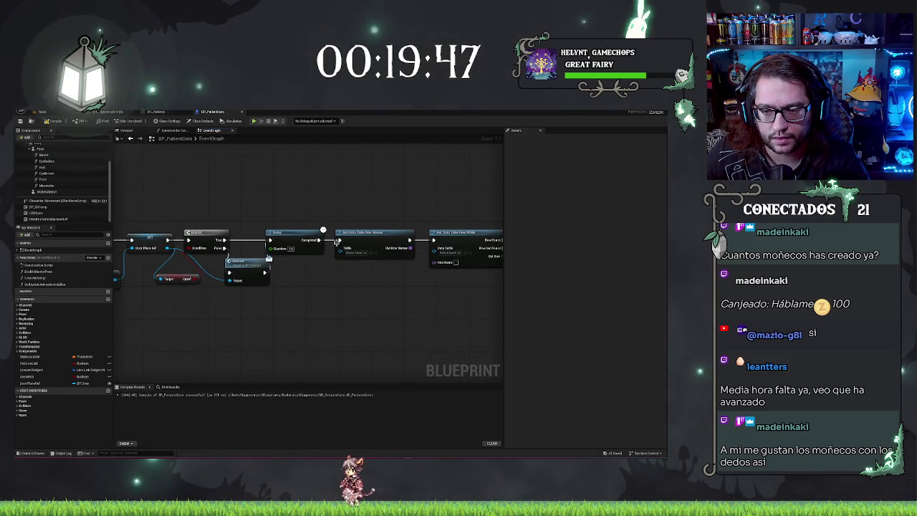
left_click_drag(328, 223, 488, 279)
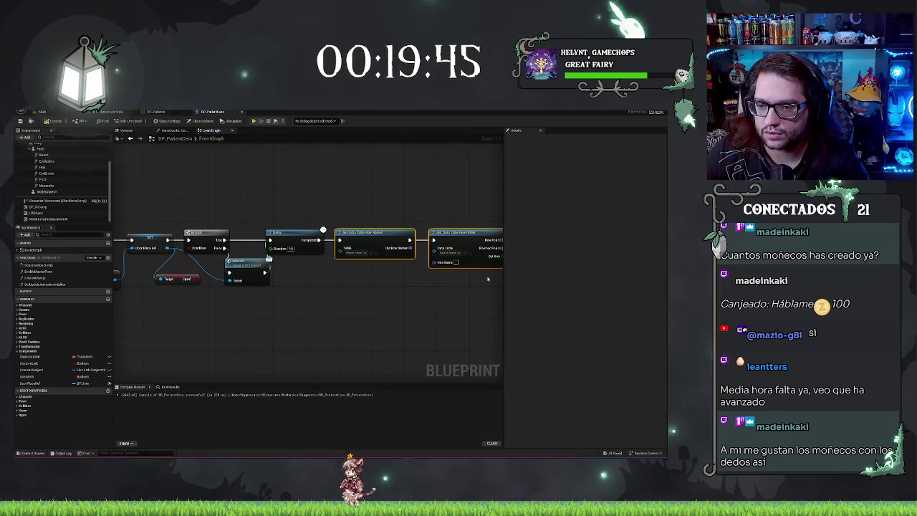
key("Right")
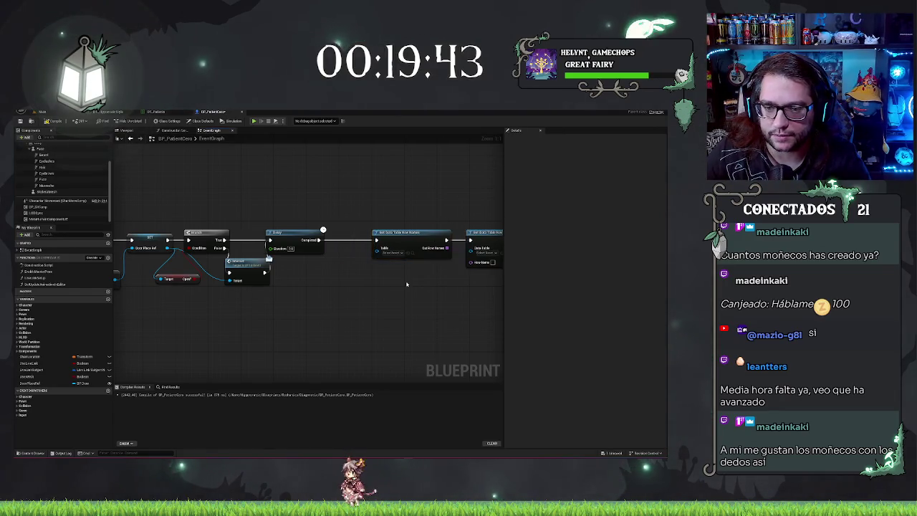
mouse_move(276, 284)
left_mouse_down()
mouse_move(496, 268)
mouse_move(369, 268)
left_mouse_up()
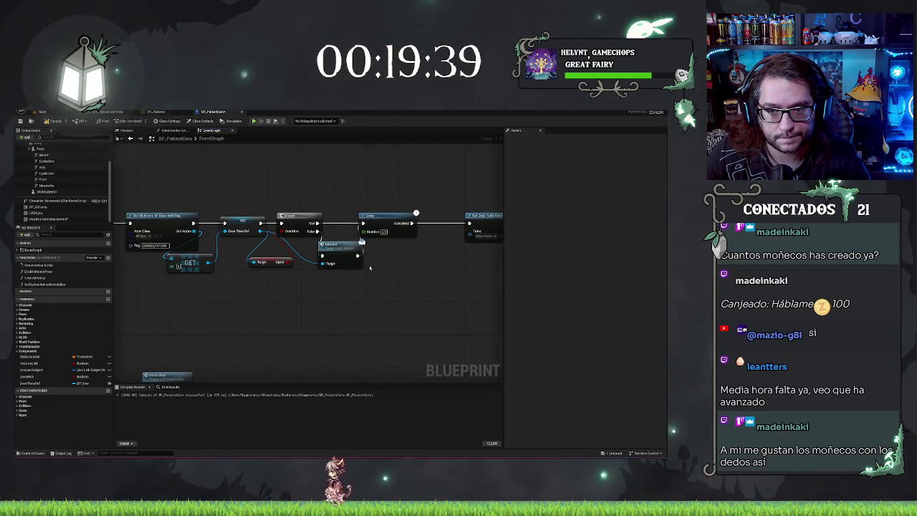
left_click_drag(370, 268, 490, 248)
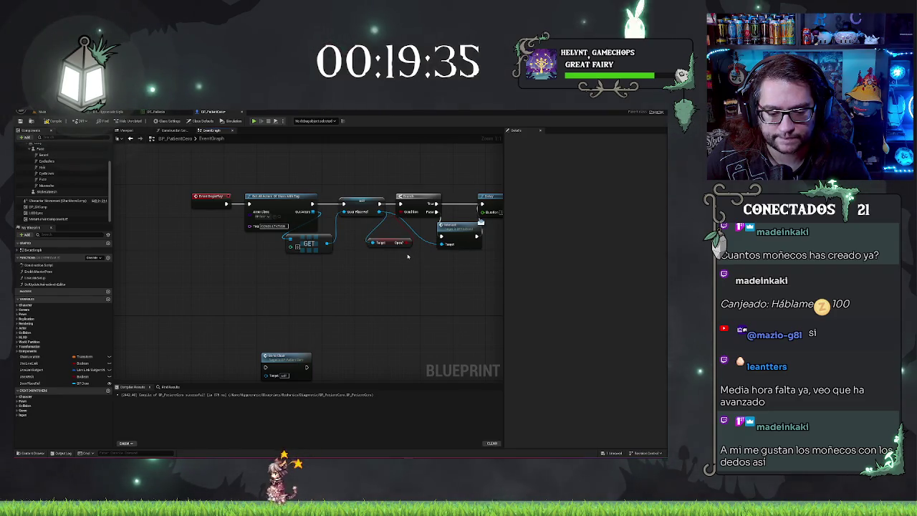
mouse_move(403, 256)
left_mouse_down()
mouse_move(400, 197)
mouse_move(296, 242)
mouse_move(327, 321)
mouse_move(339, 245)
left_mouse_up()
scroll(256, 246, "down", 3)
scroll(256, 246, "up", 4)
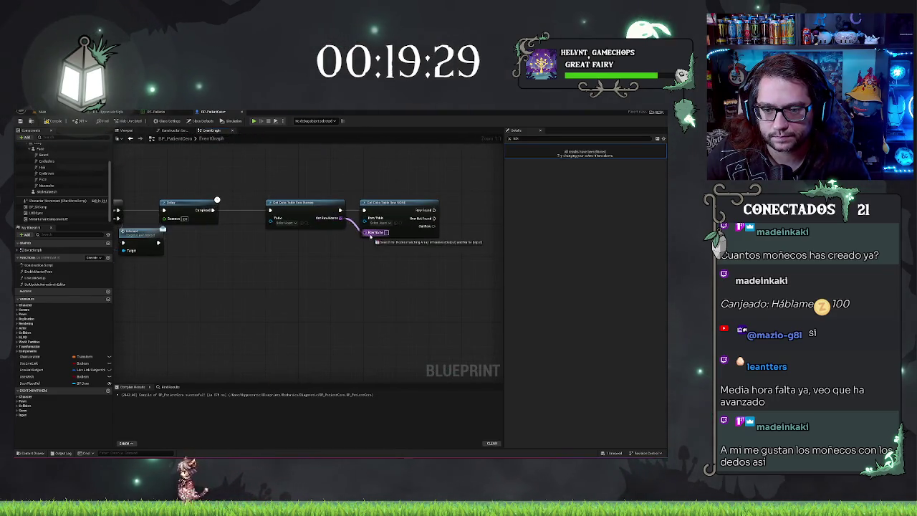
Step: Set the Table of both data table nodes to DT_Patients
left_click_drag(376, 198, 387, 199)
left_click(294, 222)
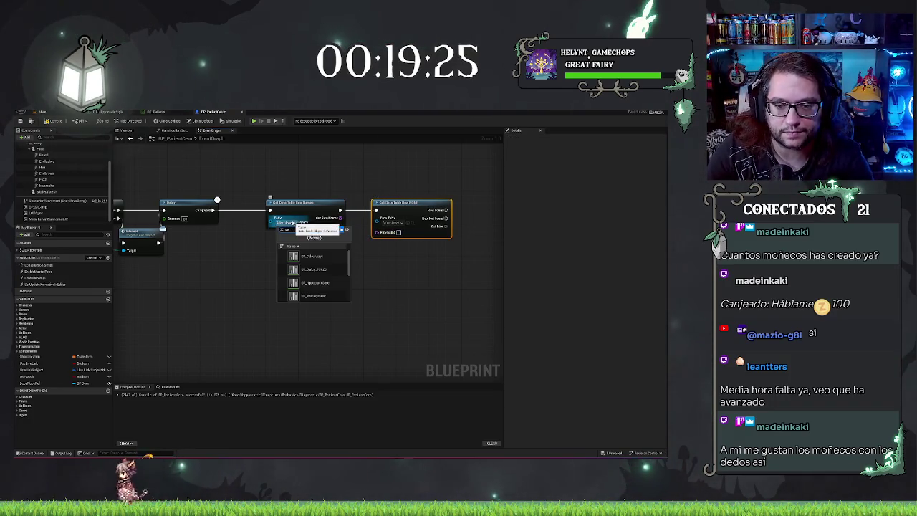
type("patient")
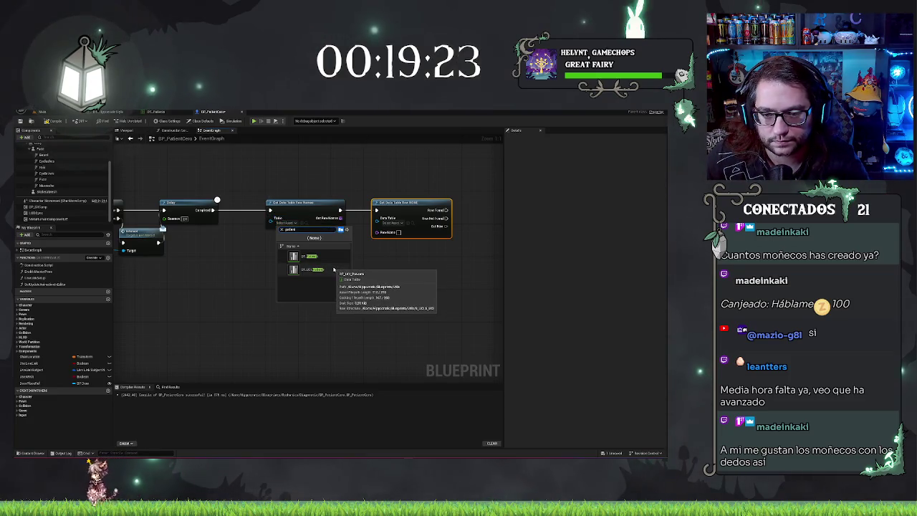
left_click(310, 256)
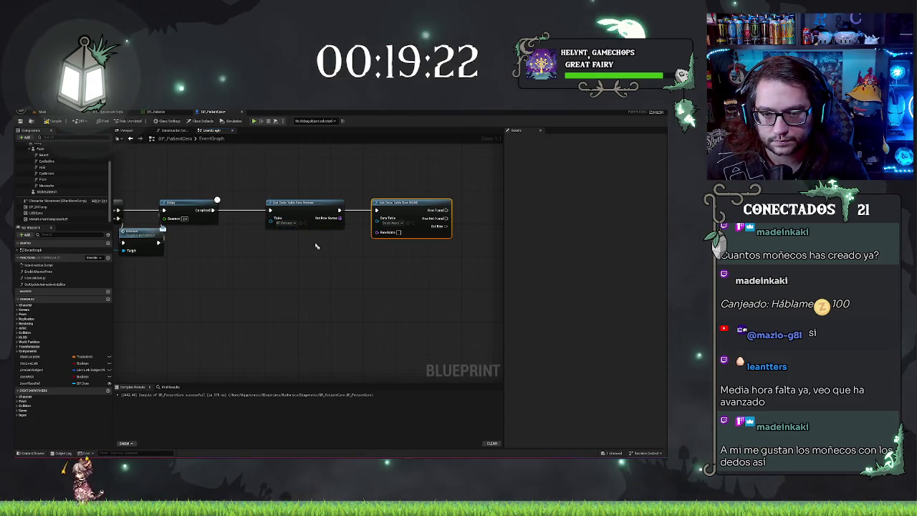
left_click(390, 223)
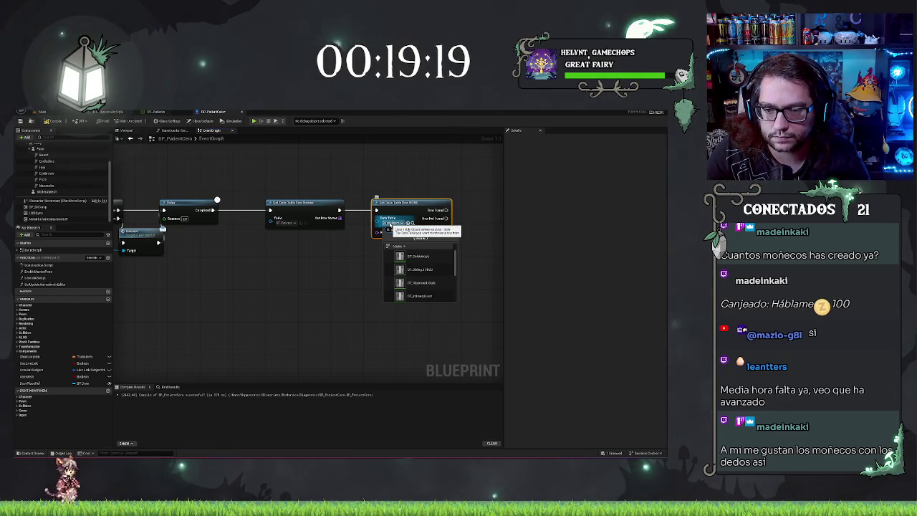
type("patient")
key("Return")
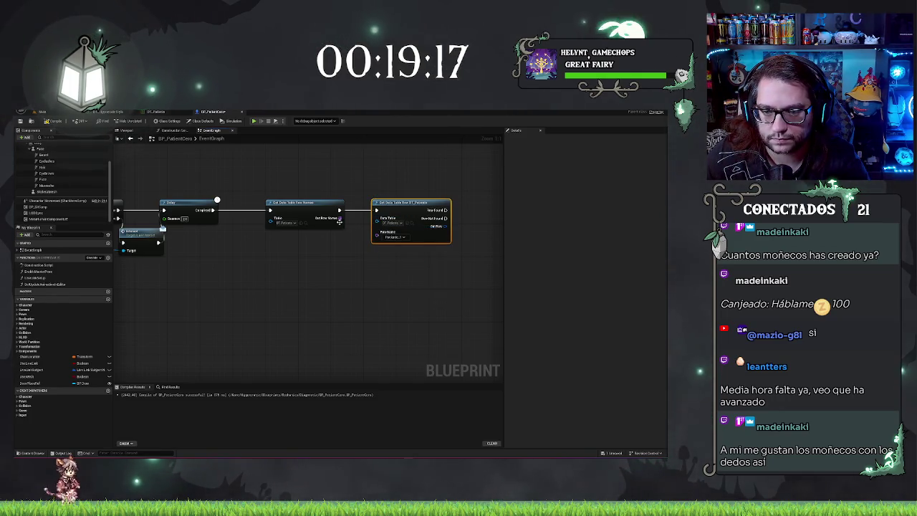
Step: Feed a Random Array Item of the row names into Get Data Table Row's Row Name
left_click_drag(339, 219, 310, 252)
type("random")
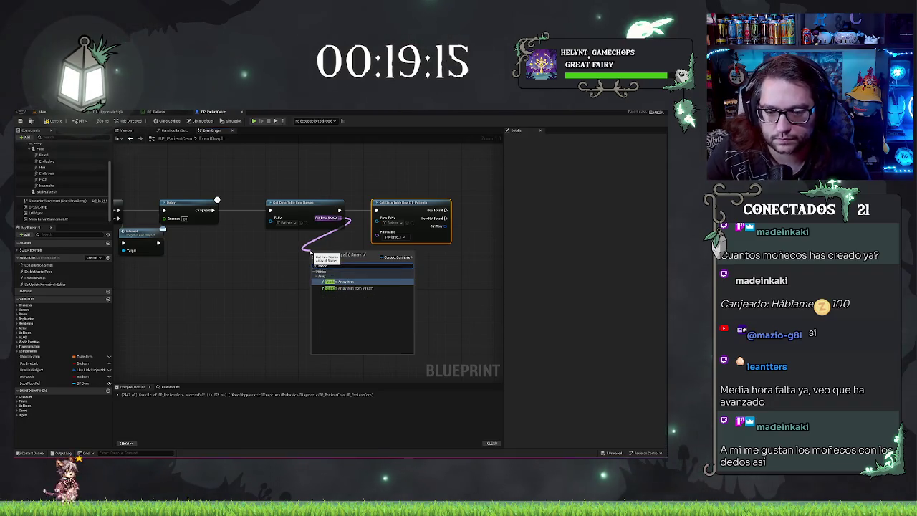
key("Return")
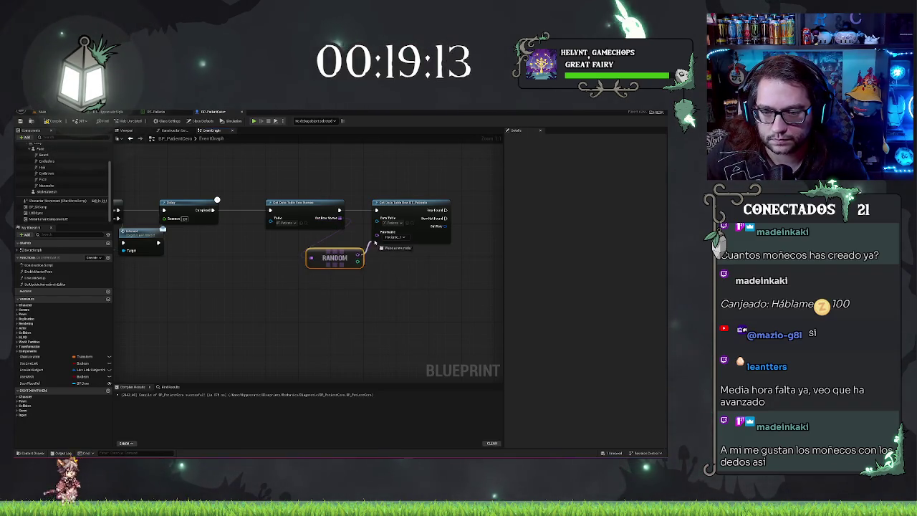
left_click_drag(162, 227, 86, 237)
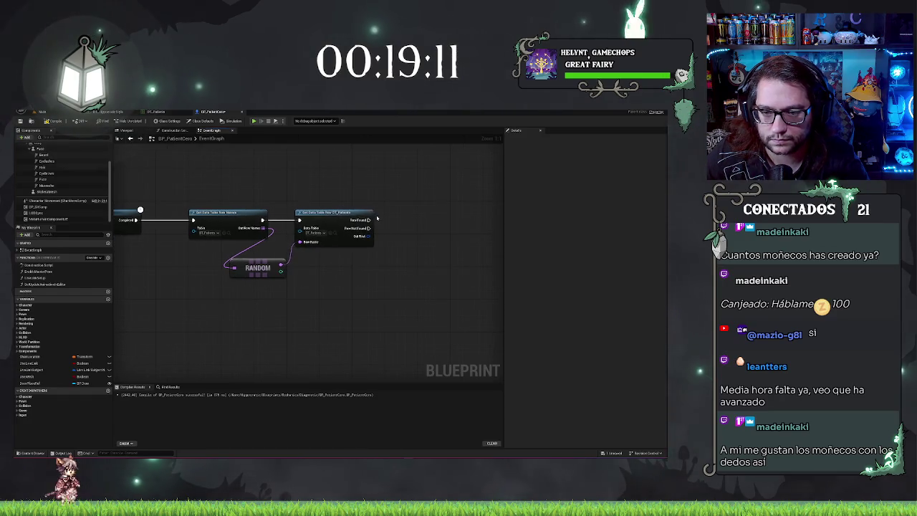
Step: Break the Out Row into a fully expanded Break S Patients node
left_click_drag(366, 236, 394, 241)
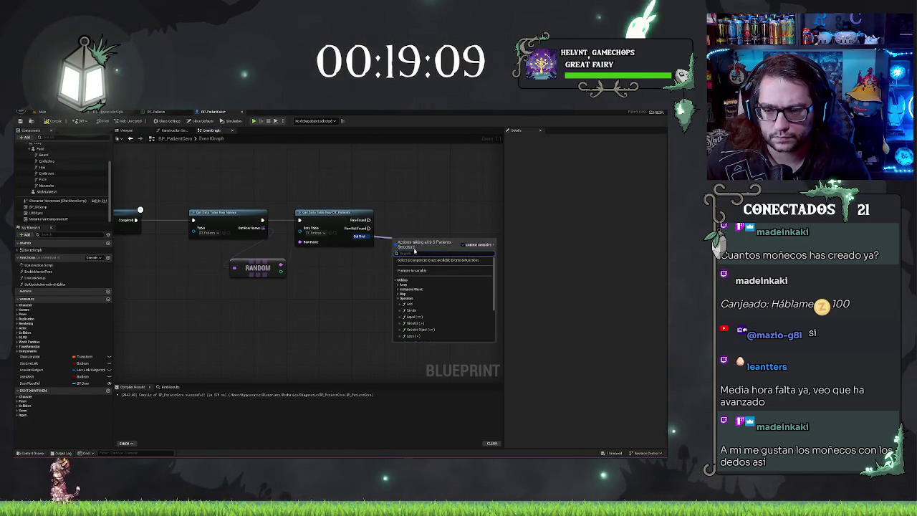
type("break")
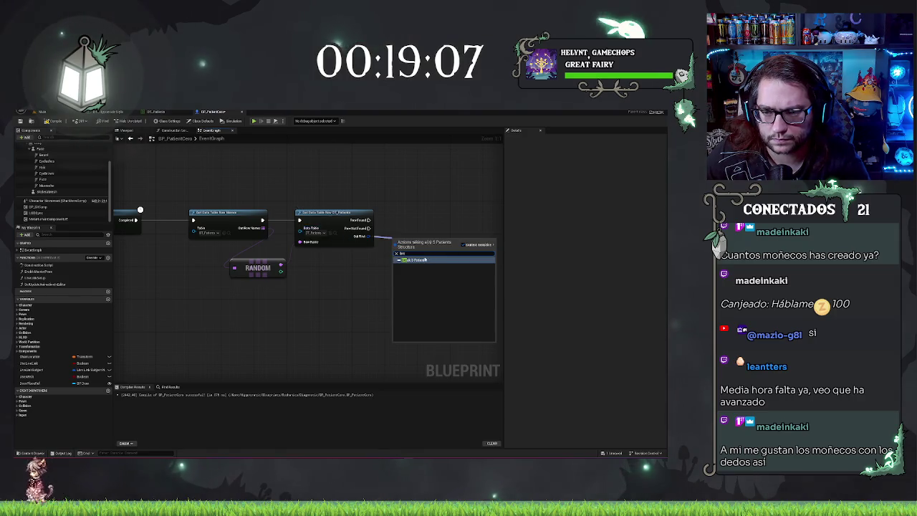
key("Return")
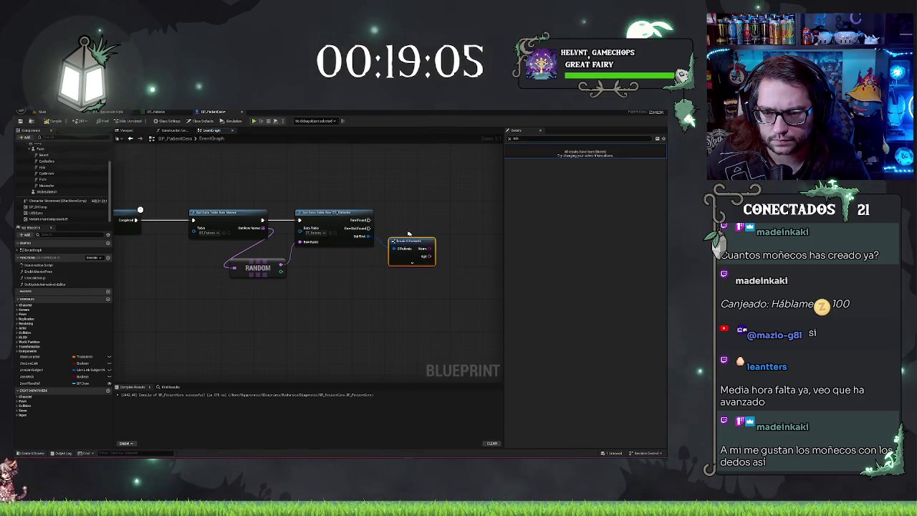
mouse_move(408, 233)
left_mouse_down()
mouse_move(371, 228)
mouse_move(380, 226)
left_mouse_up()
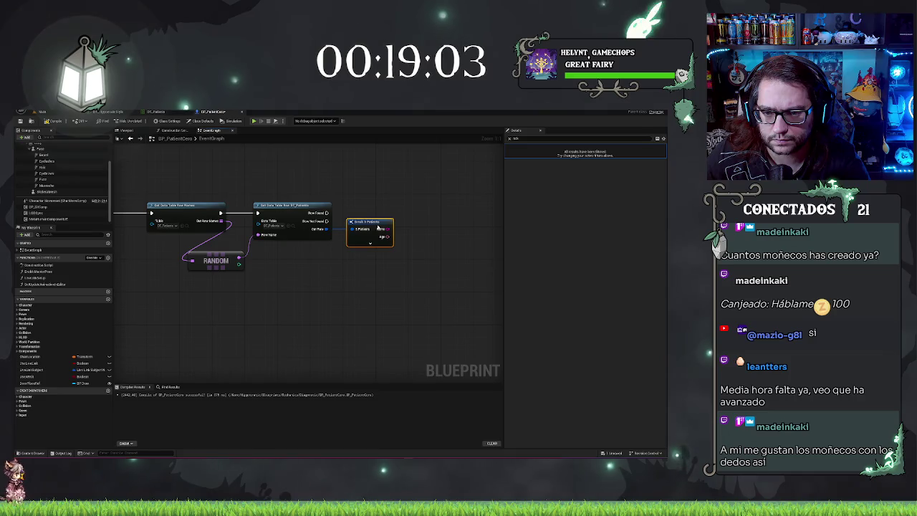
left_click(292, 206)
left_click(372, 245)
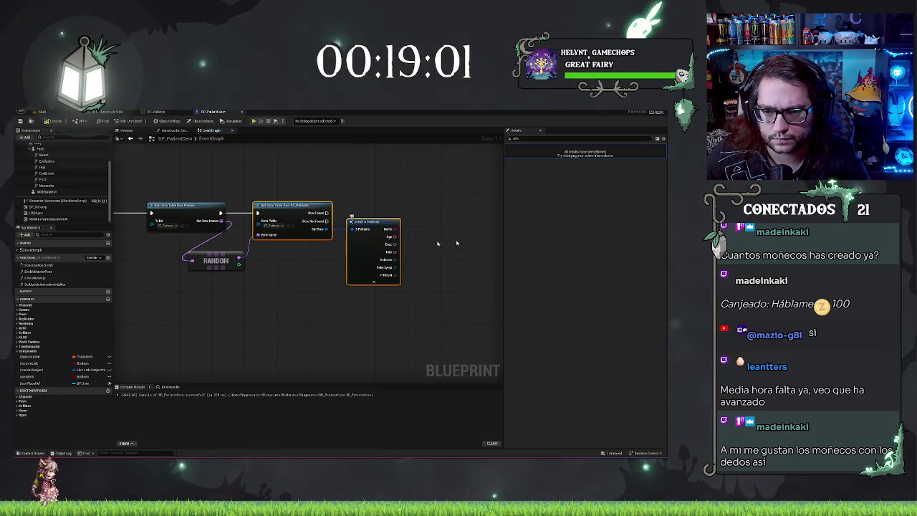
left_click_drag(425, 266, 345, 260)
left_click(345, 258)
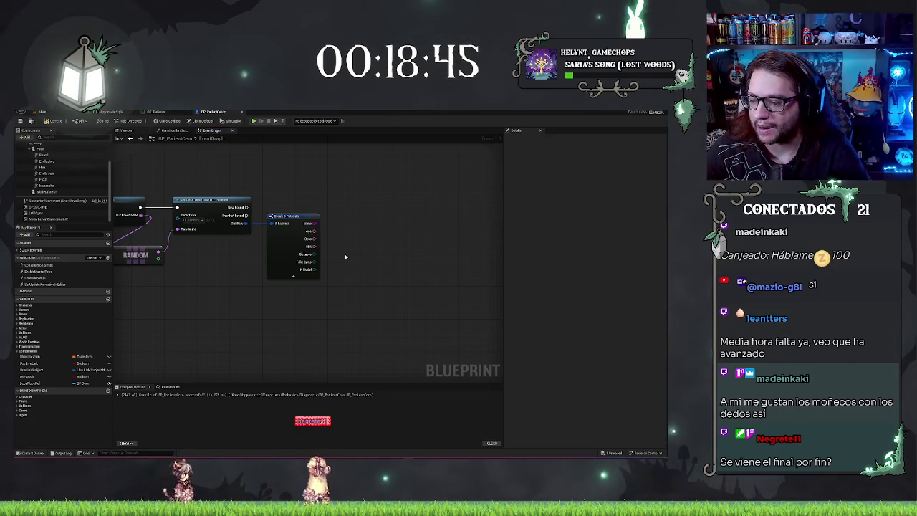
Step: Review the Random Array Item and Break S Patients nodes, then switch to the level editor
left_click_drag(246, 311, 321, 167)
left_click_drag(351, 219, 235, 351)
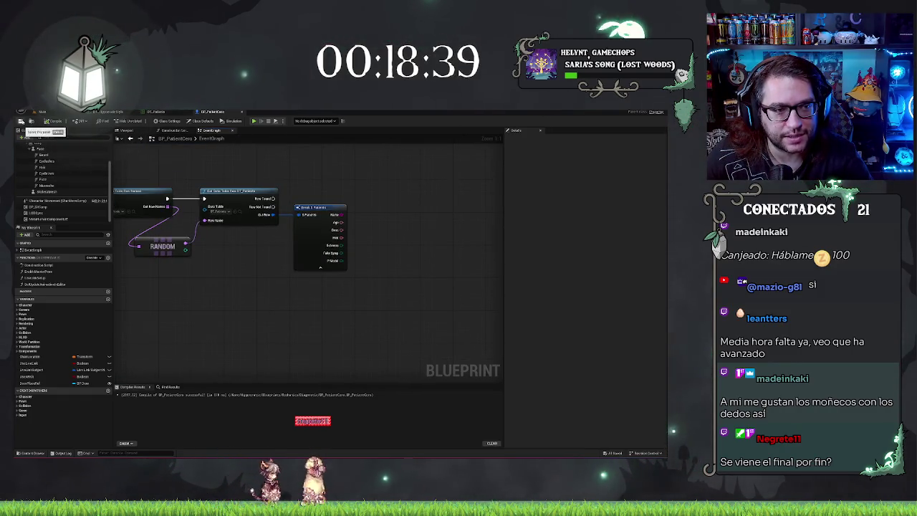
mouse_move(415, 185)
left_mouse_down()
mouse_move(434, 213)
mouse_move(324, 223)
mouse_move(371, 223)
left_mouse_up()
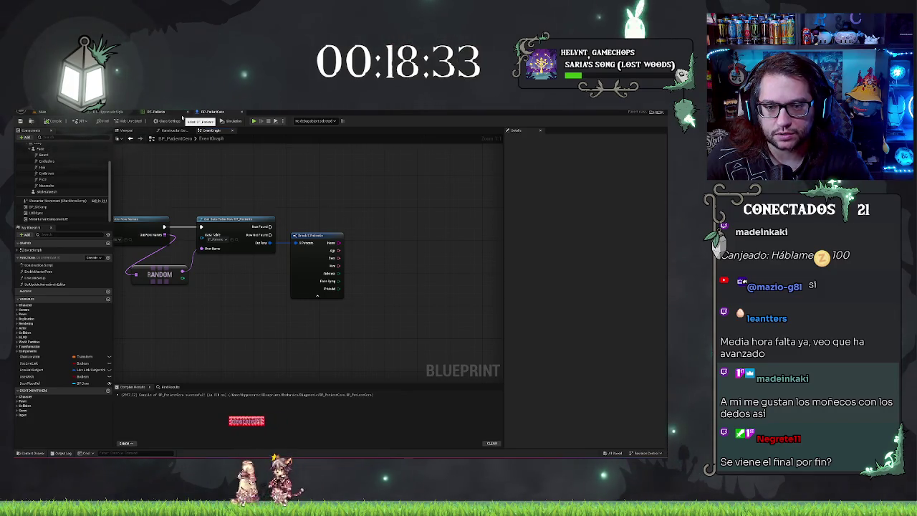
left_click(324, 295)
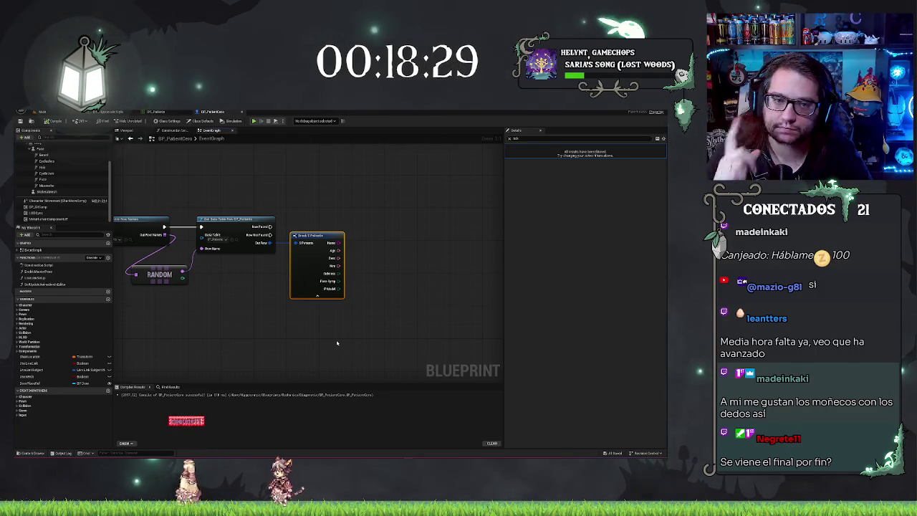
scroll(225, 323, "down", 3)
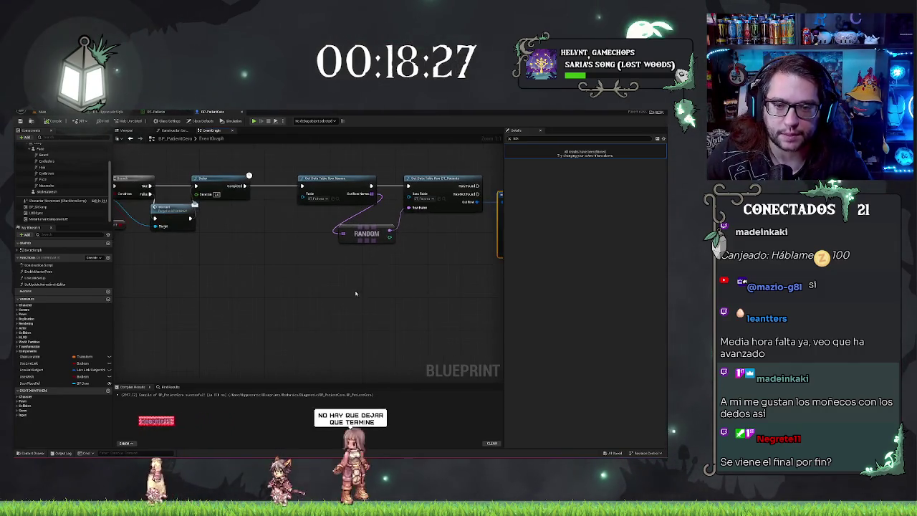
scroll(191, 296, "up", 2)
scroll(440, 307, "down", 2)
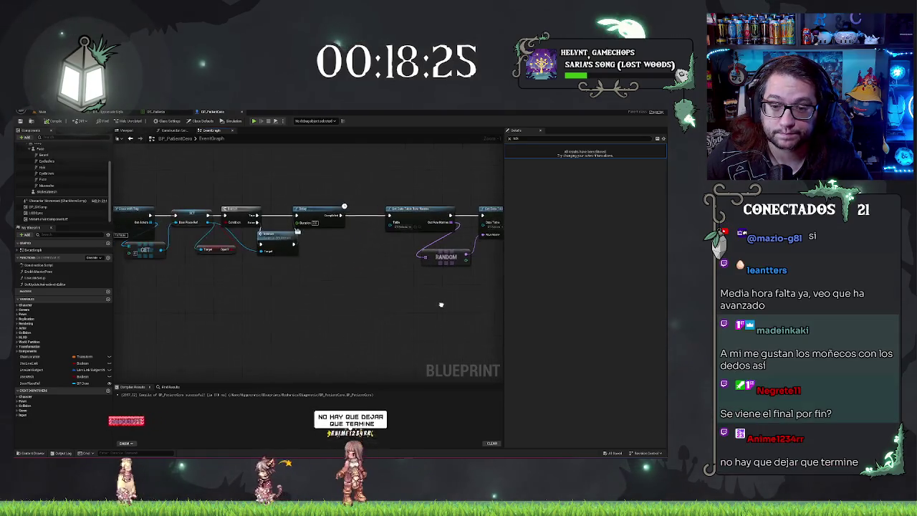
scroll(228, 307, "up", 2)
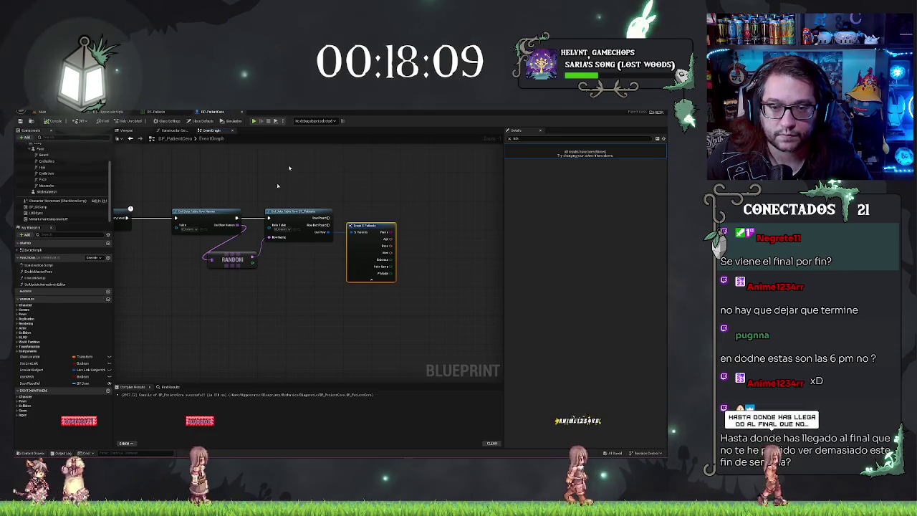
key("ctrl+Tab")
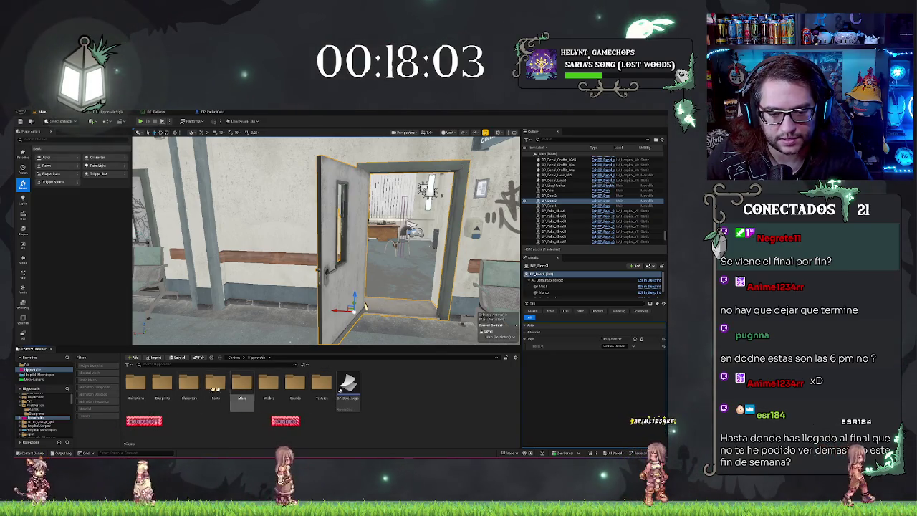
Step: Browse into the project's Utils folder to open BP_GlobalLib_Hippocratic
double_click(189, 385)
double_click(293, 385)
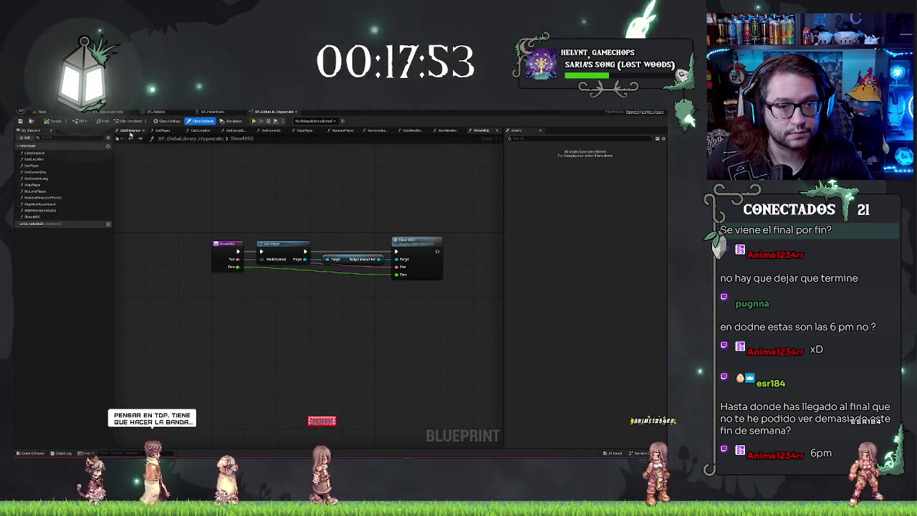
Step: Add a new library function named ChangeModel
left_click(22, 137)
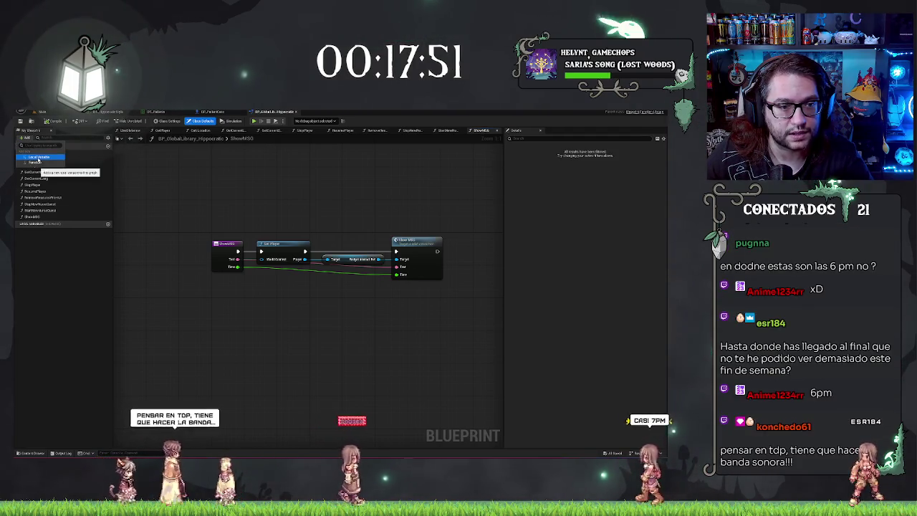
left_click(33, 162)
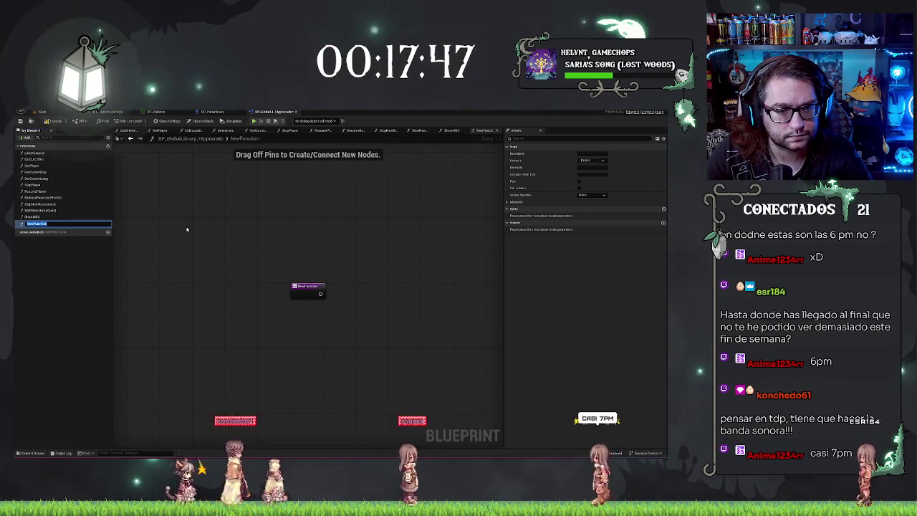
type("ChangeMusic")
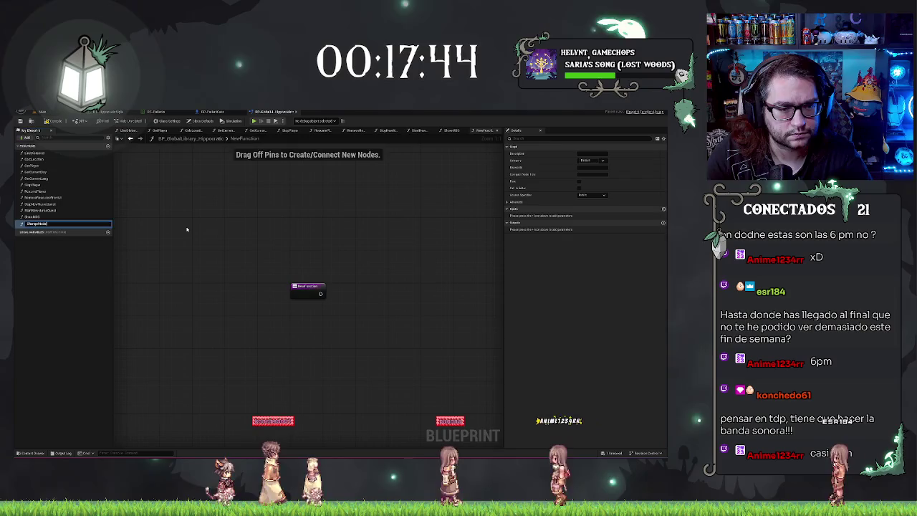
key("Return")
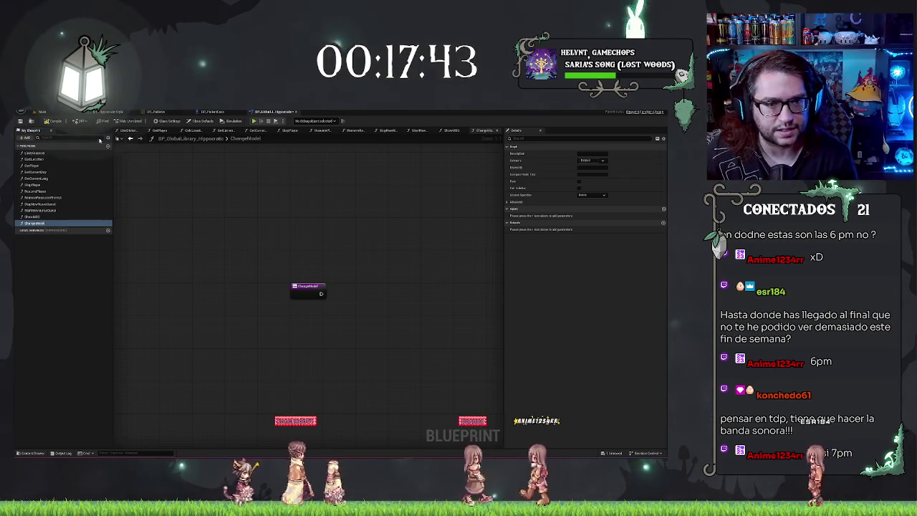
Step: Add a second function named UpdatePC_Info, select its entry node, then return to the level editor
left_click(27, 136)
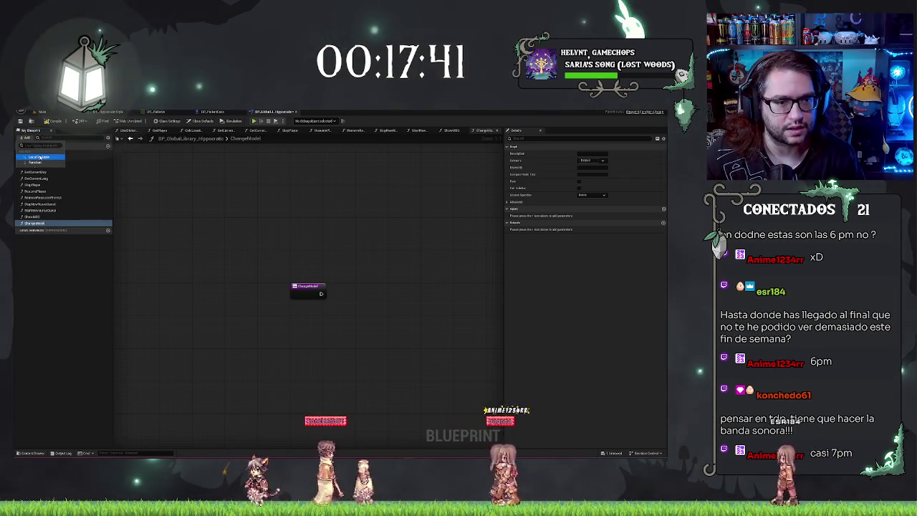
left_click(37, 162)
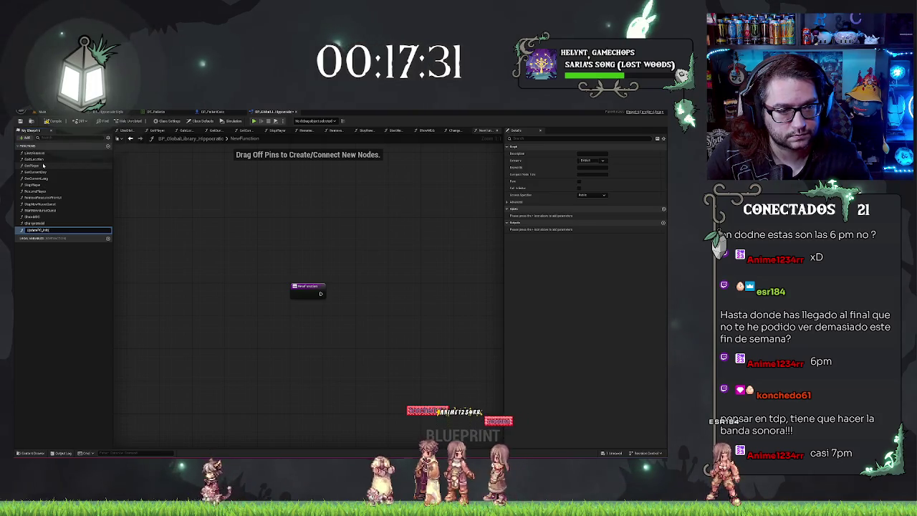
key("Return")
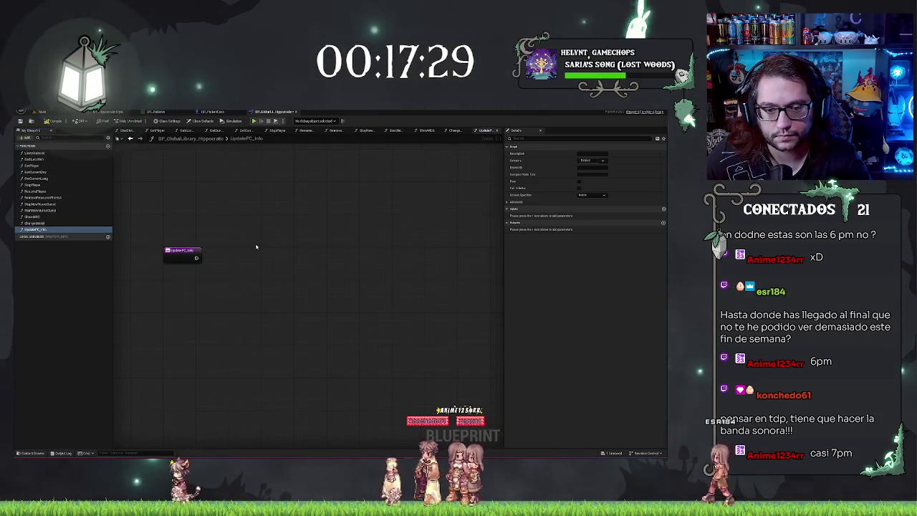
left_click(182, 252)
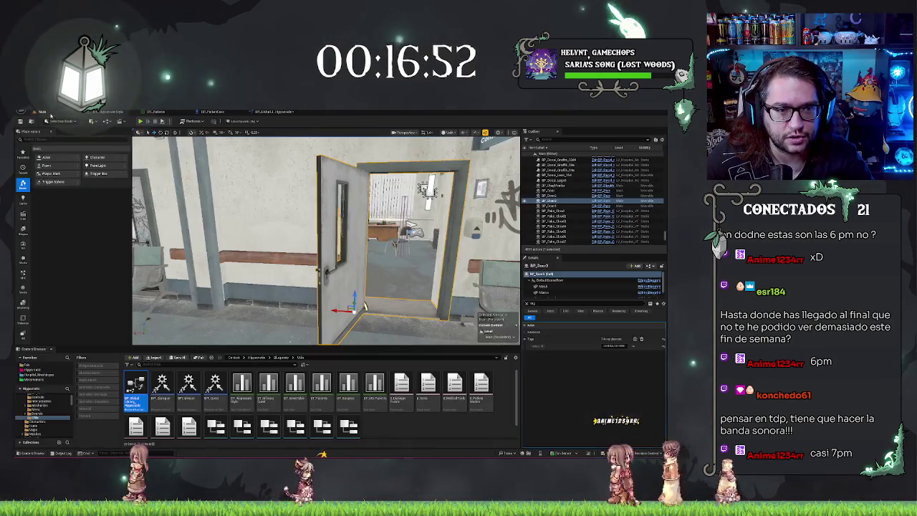
left_click(107, 112)
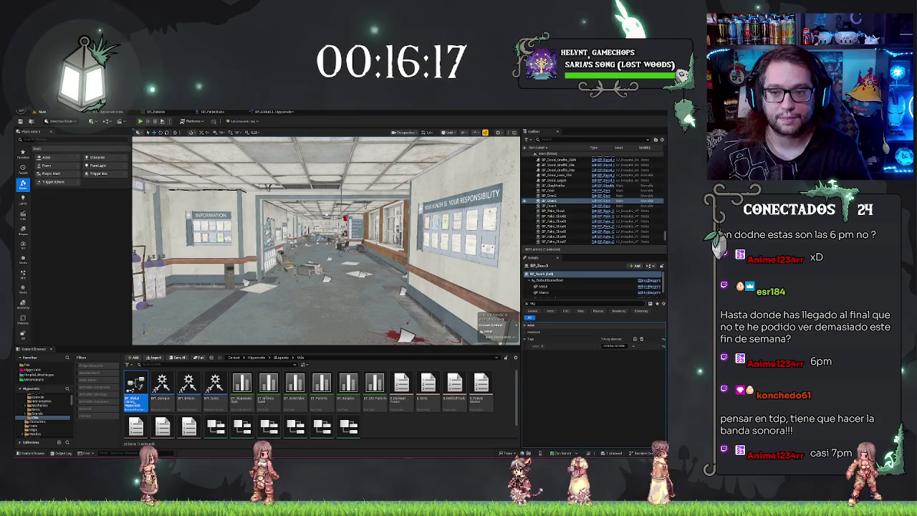
Step: Fly the camera down the hospital corridors, through a doorway, and into an office
key("w")
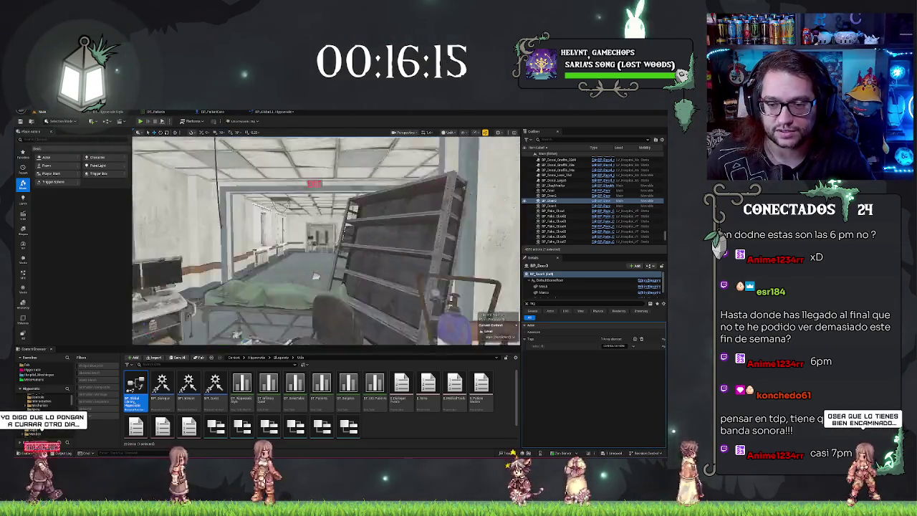
key("w")
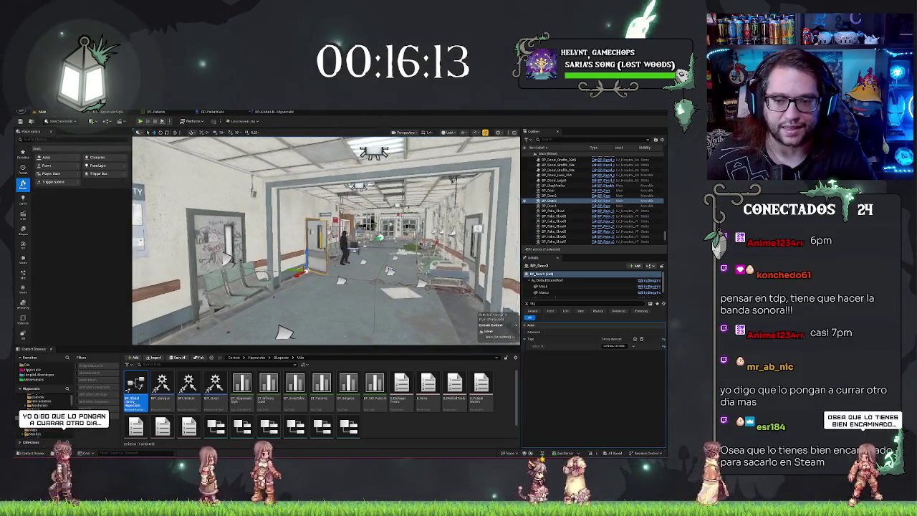
key("s")
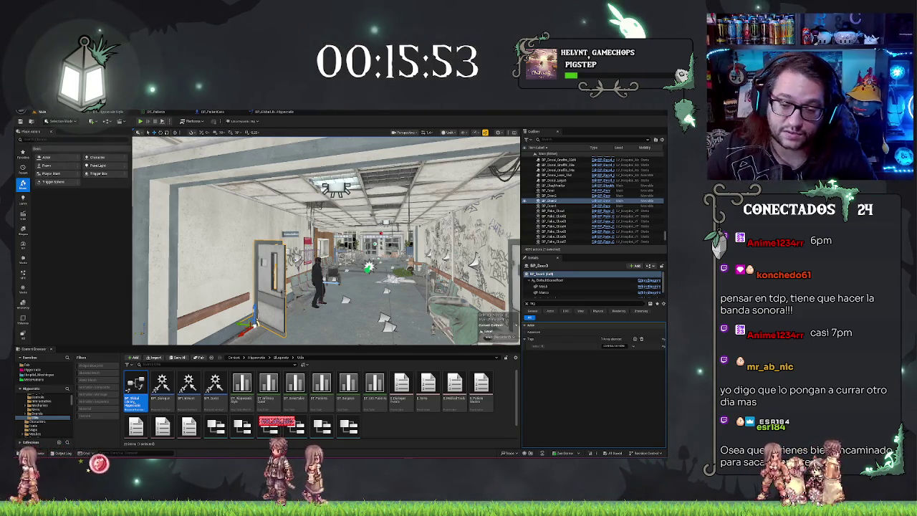
key("f")
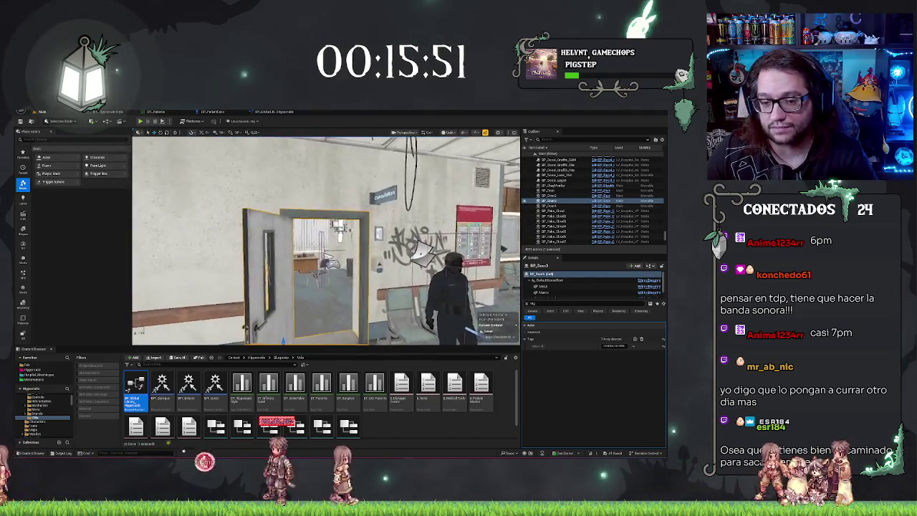
key("w")
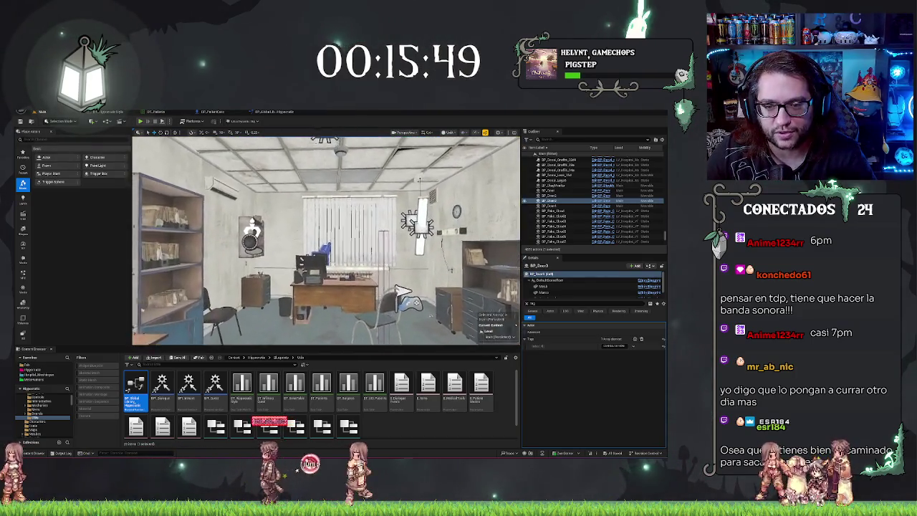
key("w")
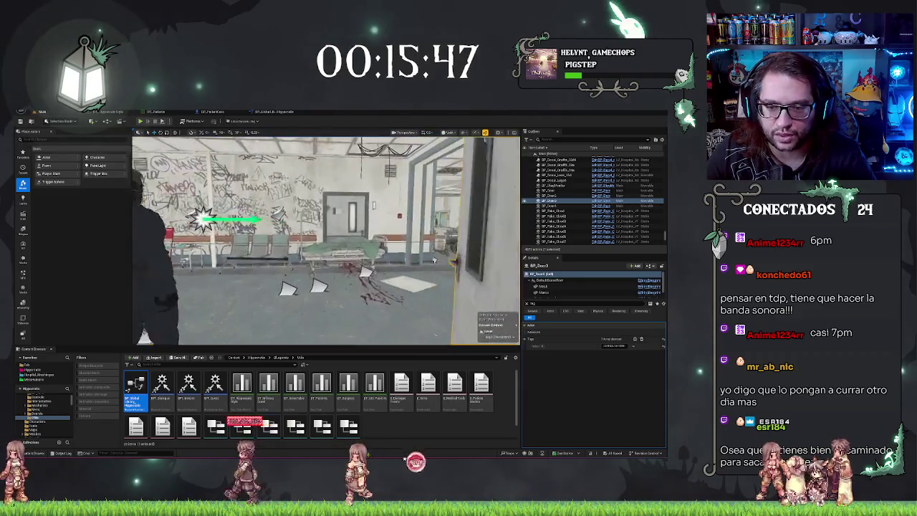
key("w")
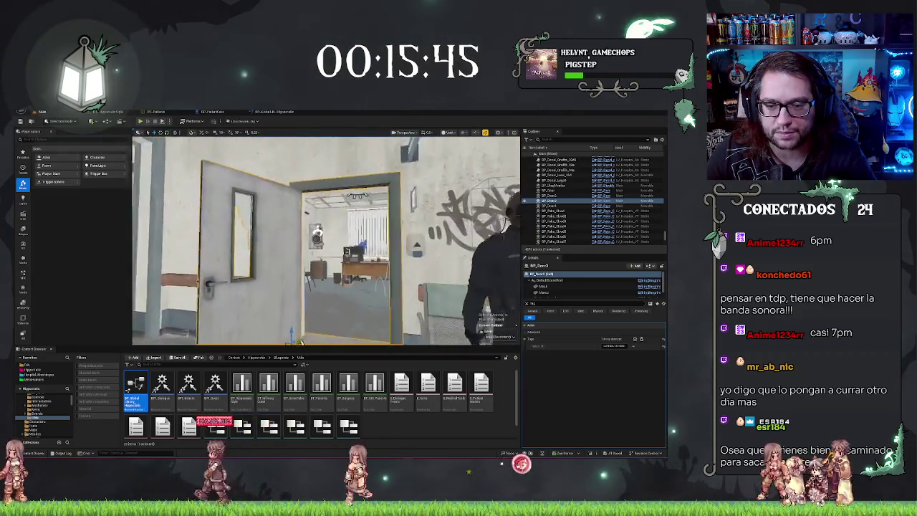
key("w")
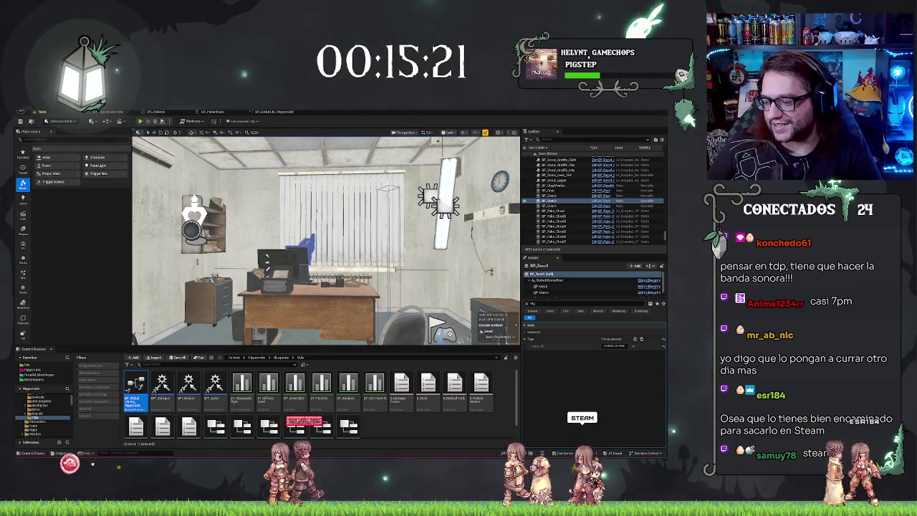
Step: Frame the office desk with its PC monitor, then return to the UpdatePC_Info graph
key("w")
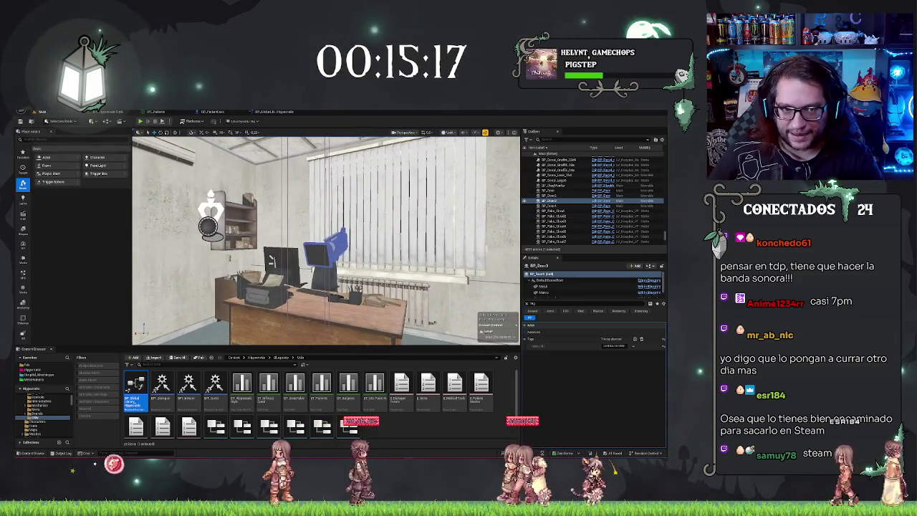
key("a")
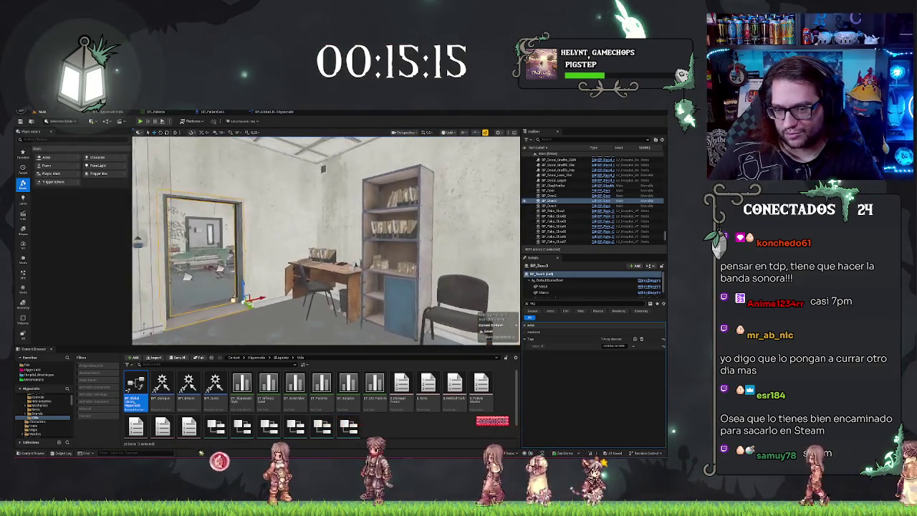
key("d")
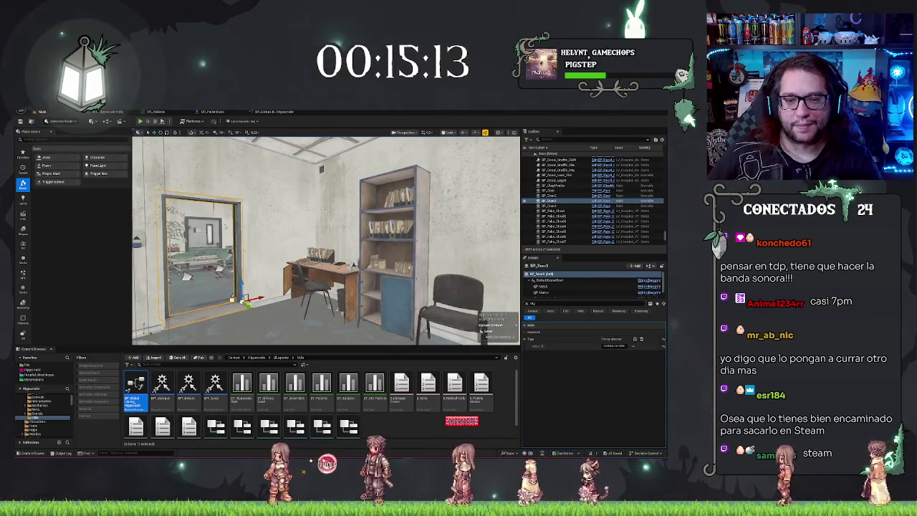
key("s")
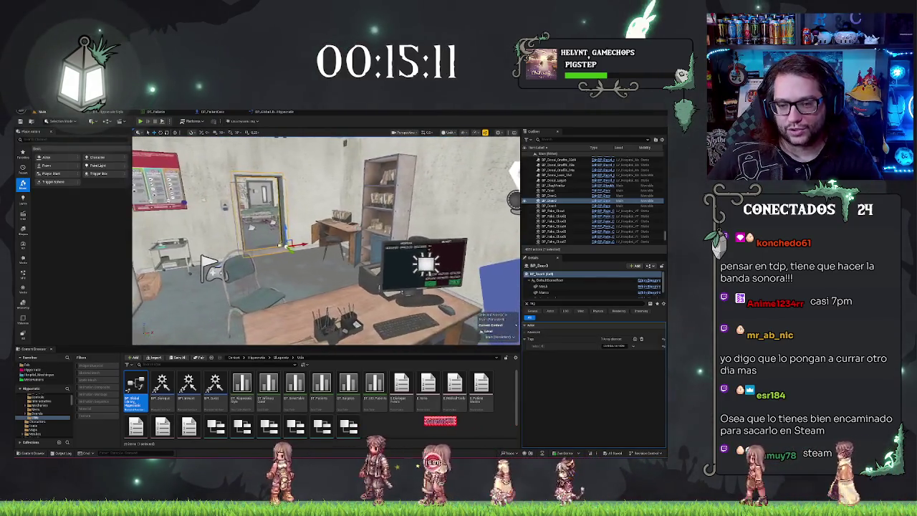
key("a")
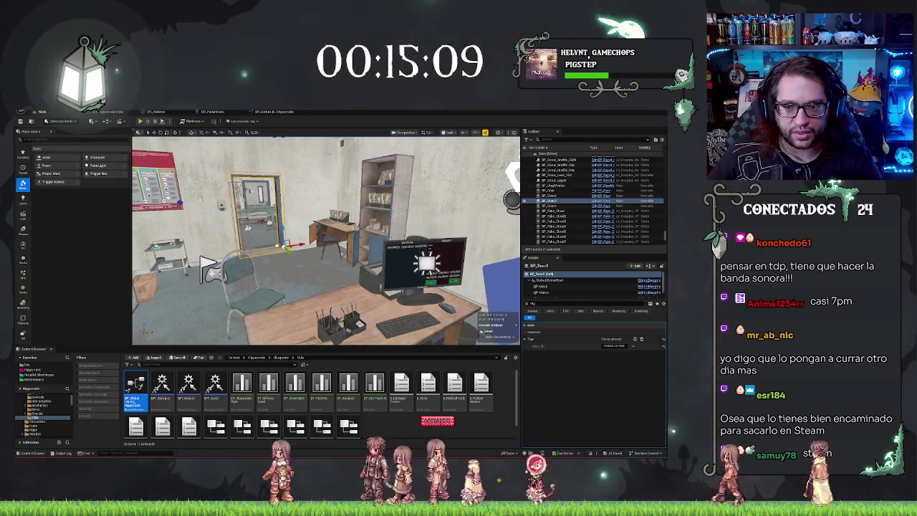
left_click(276, 111)
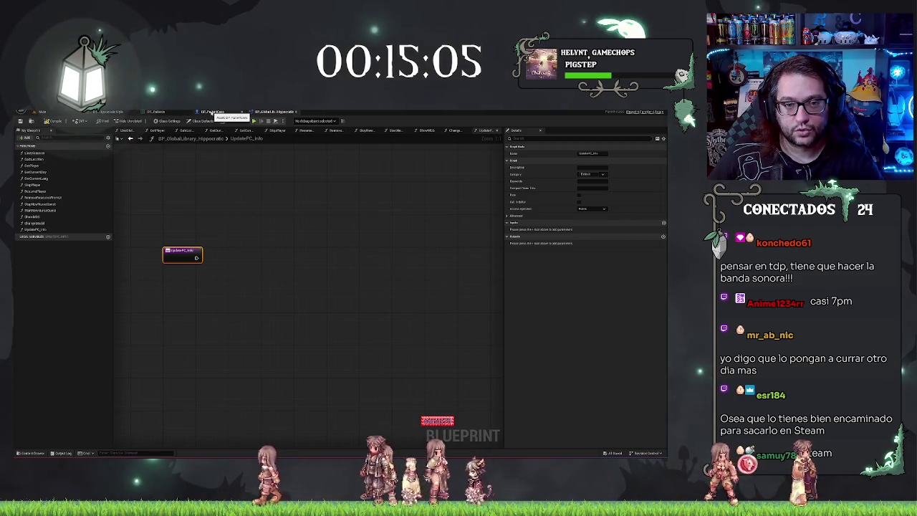
Step: Add a trial Get Actor Of Class node after UpdatePC_Info, delete it, and open BP_PatientCero
left_click_drag(224, 291, 272, 280)
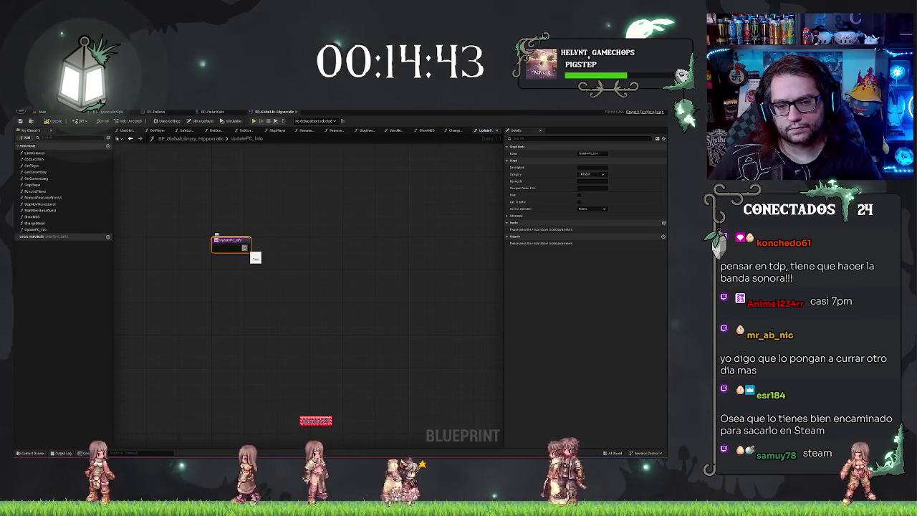
mouse_move(248, 249)
left_mouse_down()
mouse_move(287, 256)
mouse_move(265, 252)
left_mouse_up()
type("get")
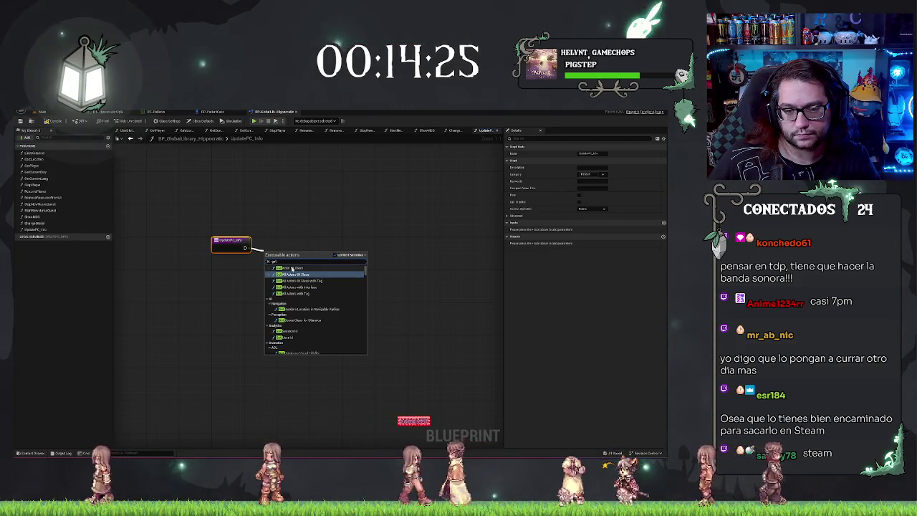
left_click(295, 268)
left_click(281, 281)
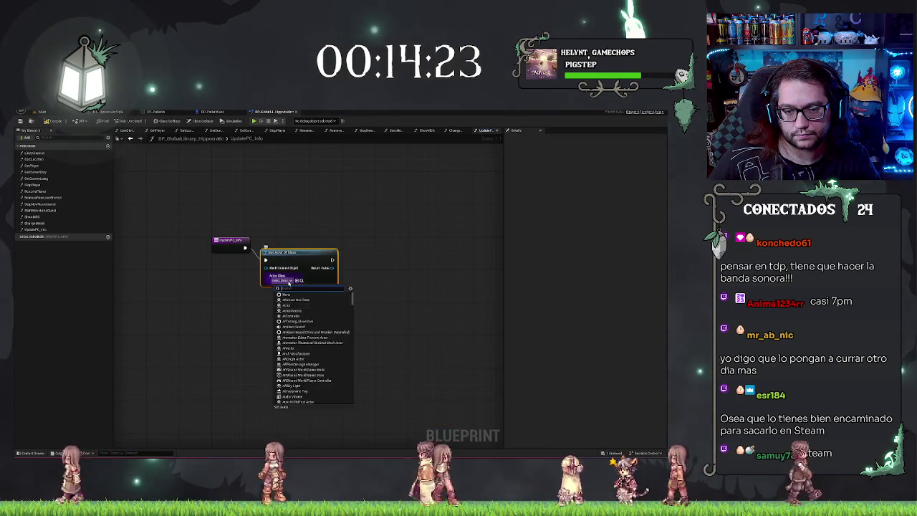
left_click(291, 280)
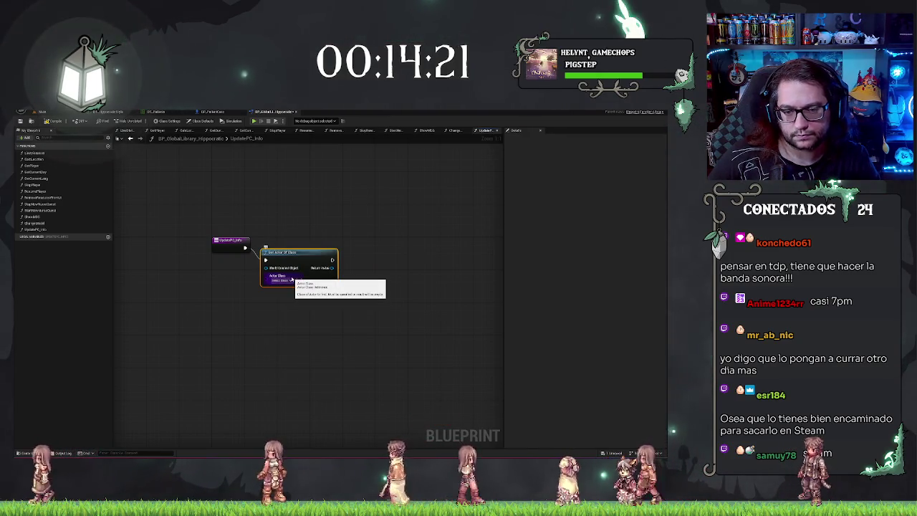
key("Delete")
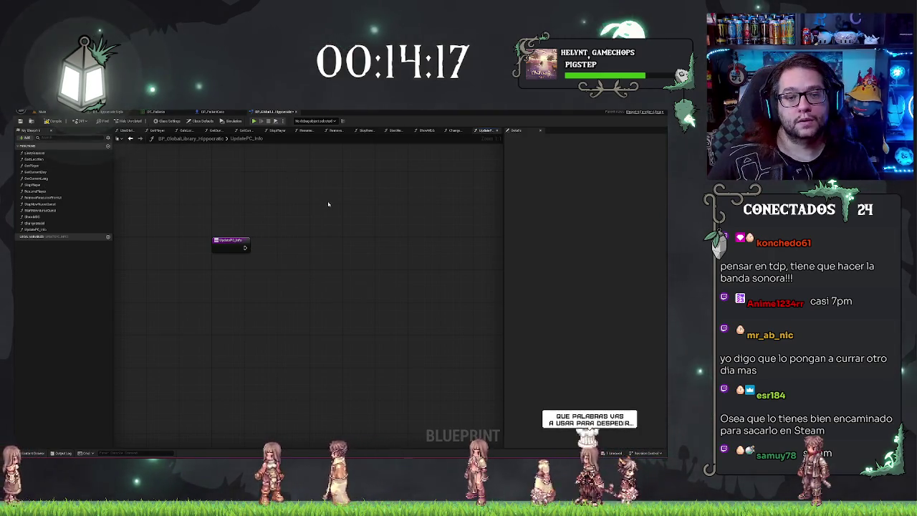
left_click_drag(327, 205, 296, 209)
left_click(212, 112)
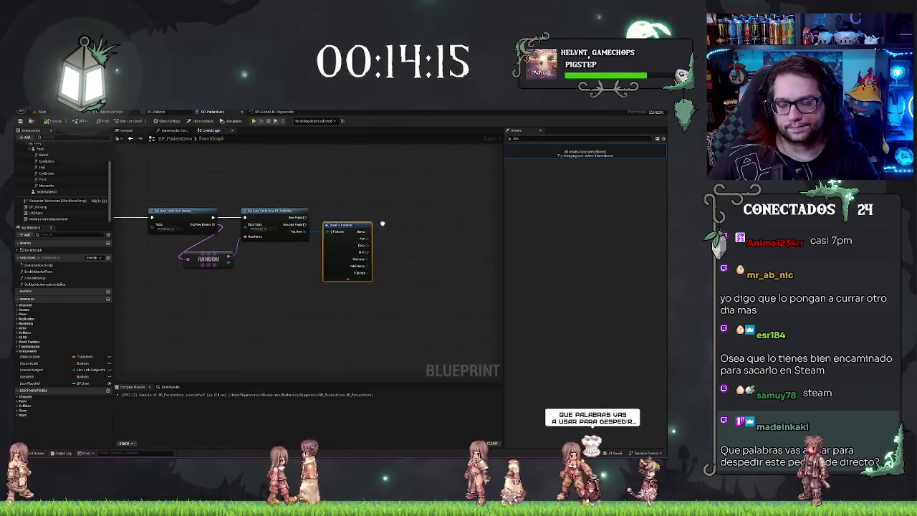
Step: Inspect the Out Row link into Break S Patients, then return to UpdatePC_Info
scroll(356, 228, "up", 1)
left_click_drag(364, 225, 307, 220)
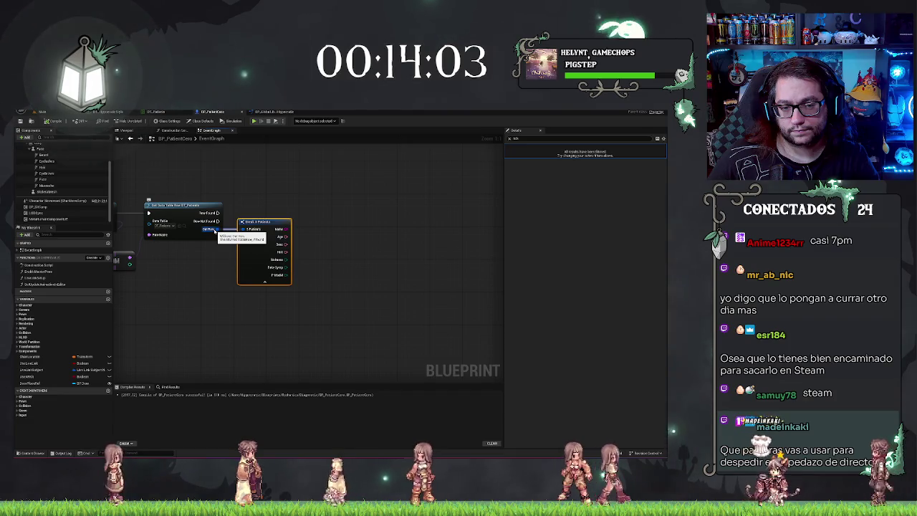
left_click_drag(216, 229, 250, 231)
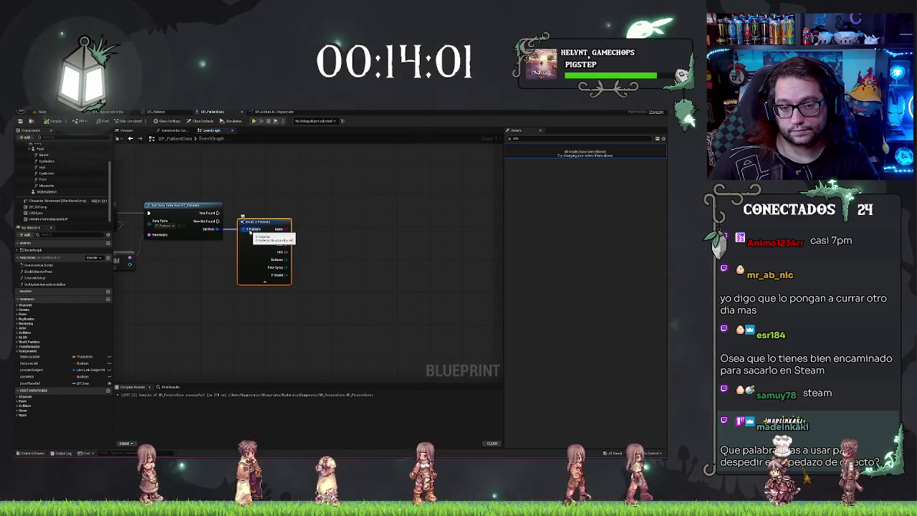
left_click(271, 111)
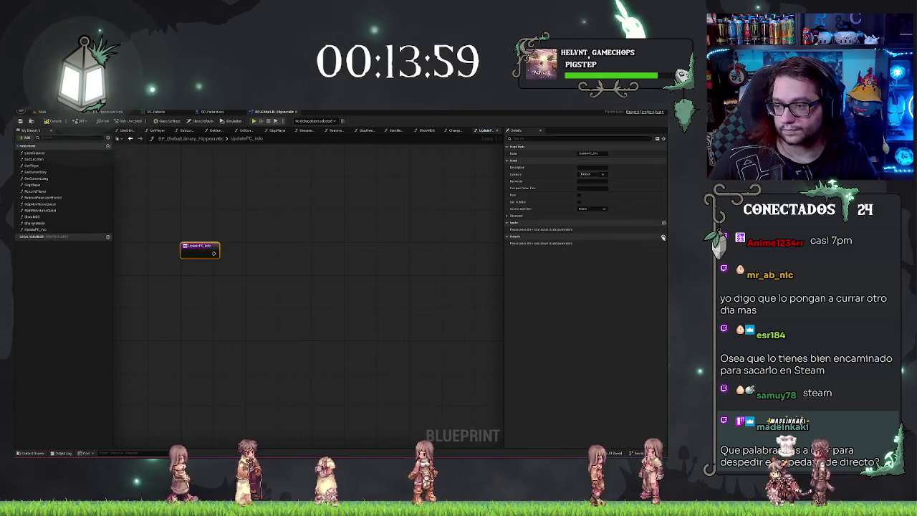
Step: Try an S Patients output, remove it, add an input instead, and delete the Return Node
left_click(663, 237)
left_click(589, 243)
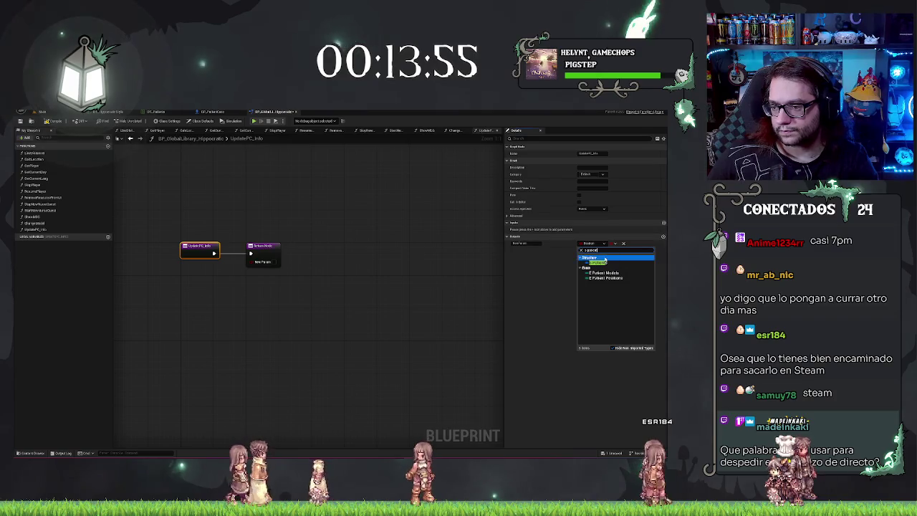
left_click(602, 261)
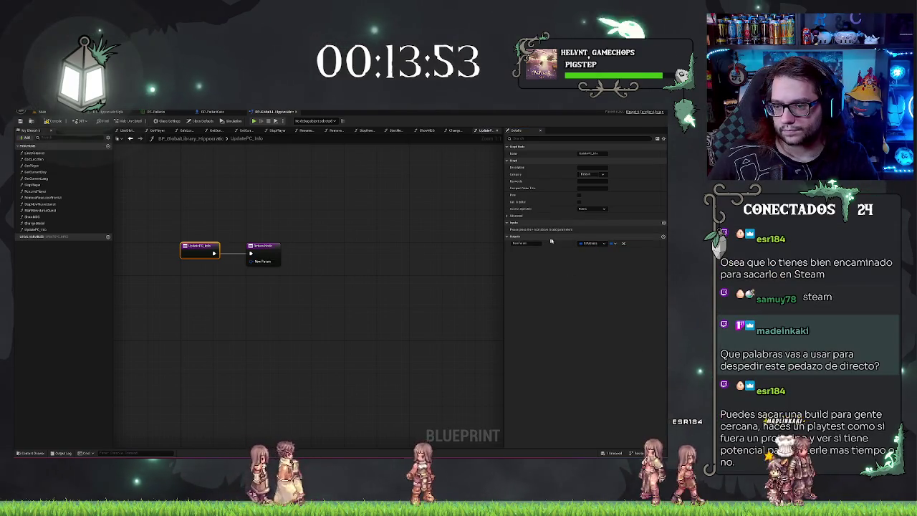
left_click(623, 244)
left_click(663, 223)
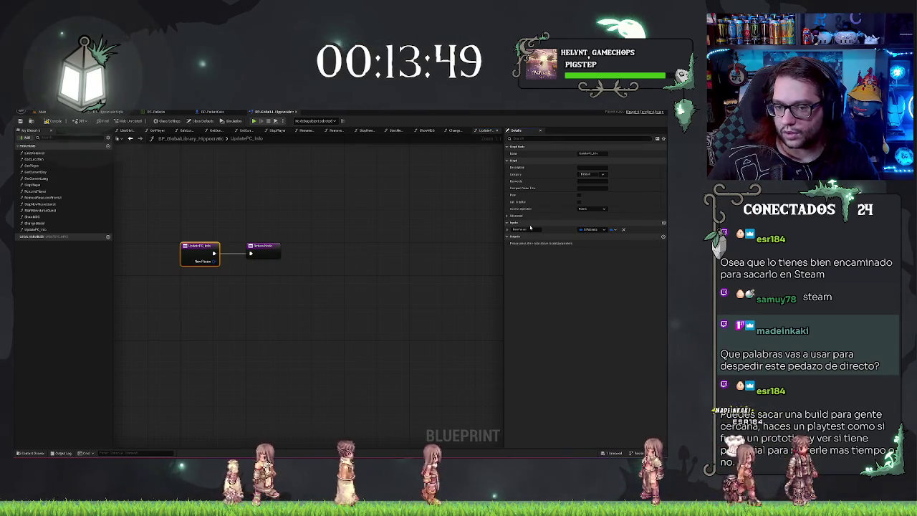
left_click(262, 246)
key("Delete")
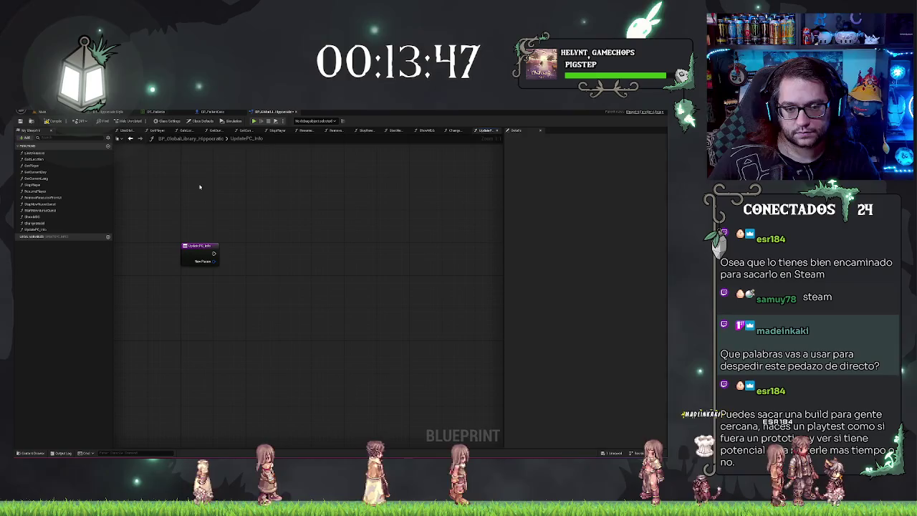
Step: Rename the new input parameter to PCInfo
left_click(199, 253)
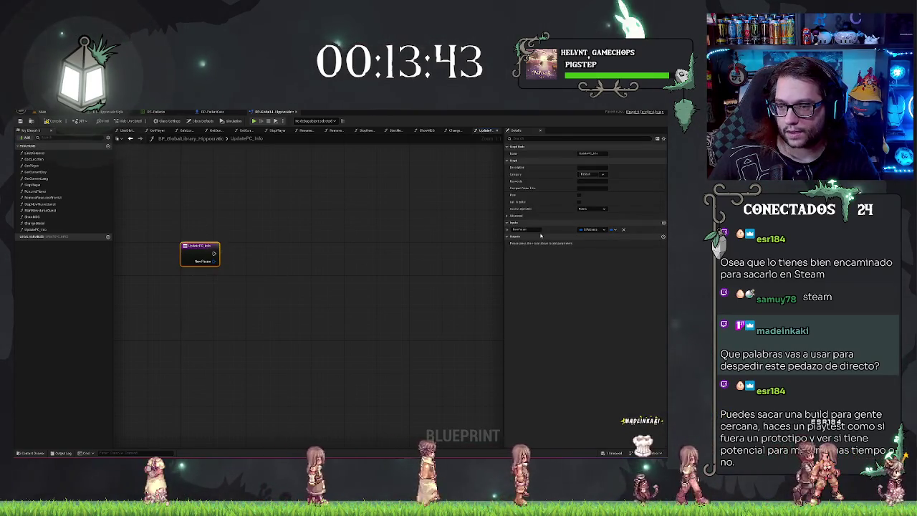
left_click(520, 229)
type("PCInfo")
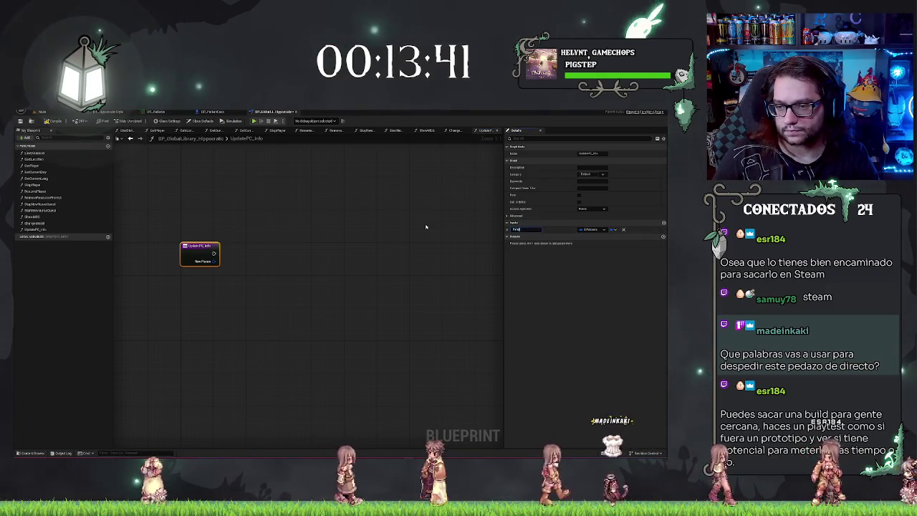
key("Return")
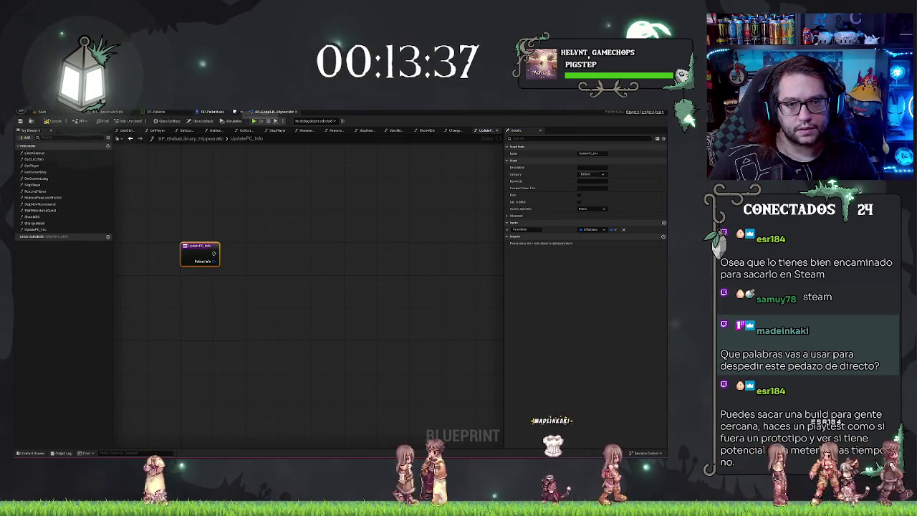
Step: Select BP_DiagMonitor on the office desk, center the camera on it, then deselect it
left_click(42, 112)
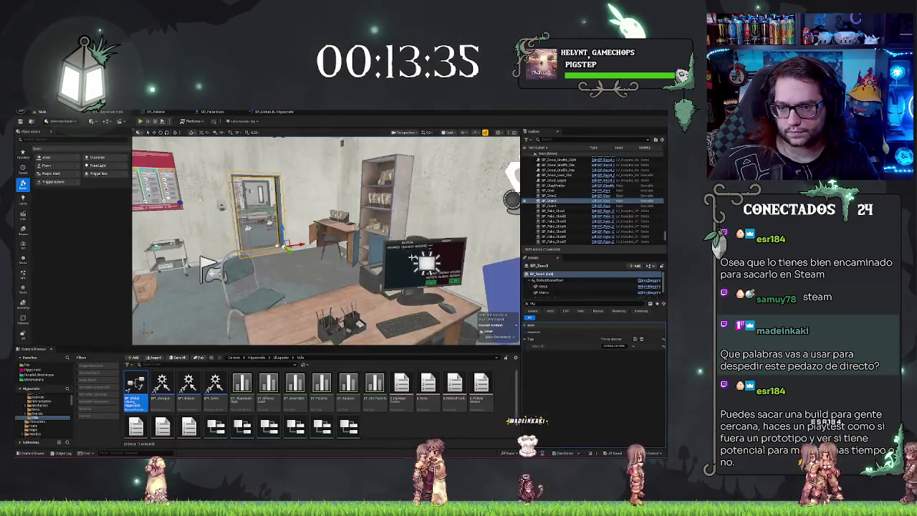
left_click(424, 266)
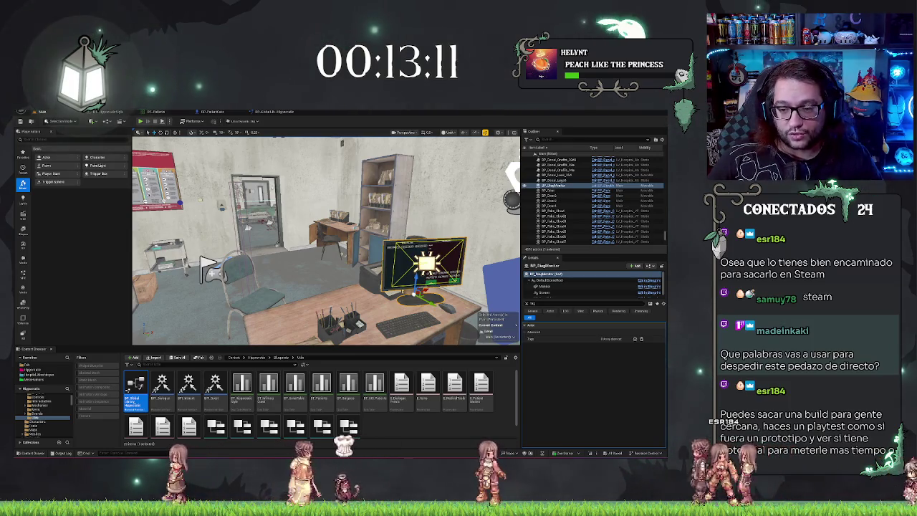
mouse_move(326, 240)
left_mouse_down()
mouse_move(380, 235)
mouse_move(322, 239)
left_mouse_up()
key("Escape")
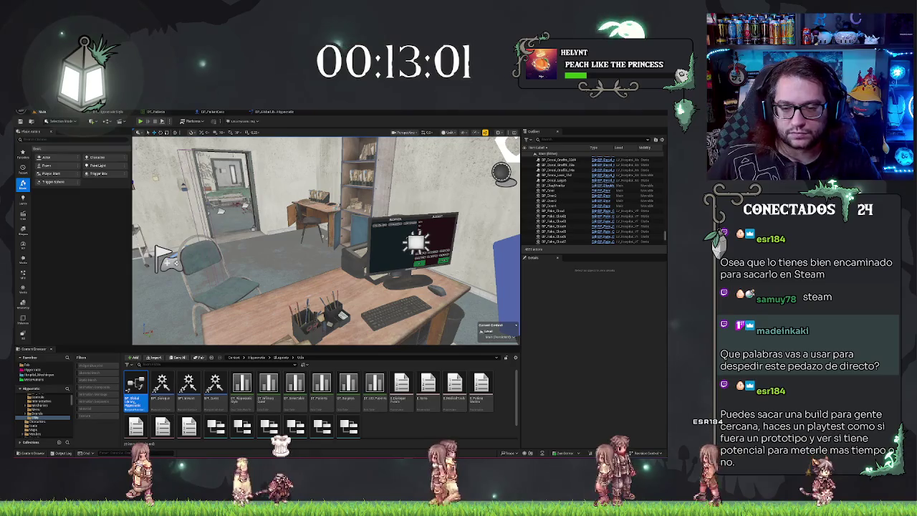
Step: Add an Update PC Info call fed by the fetched patient row in BP_PatientCore's EventGraph
left_click(269, 111)
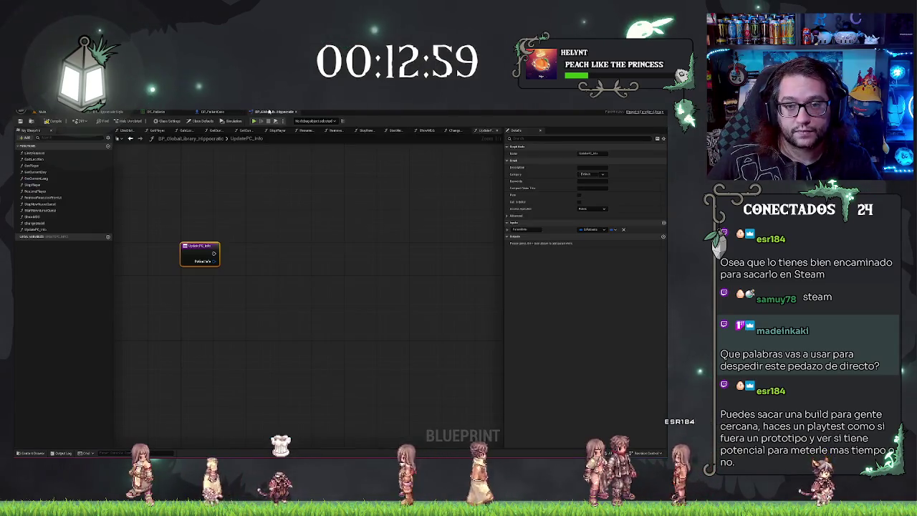
left_click(212, 112)
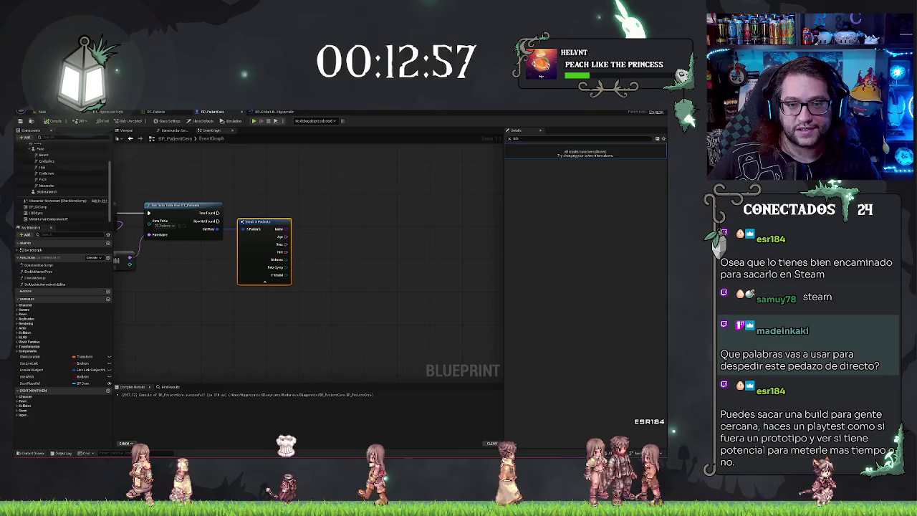
left_click(286, 112)
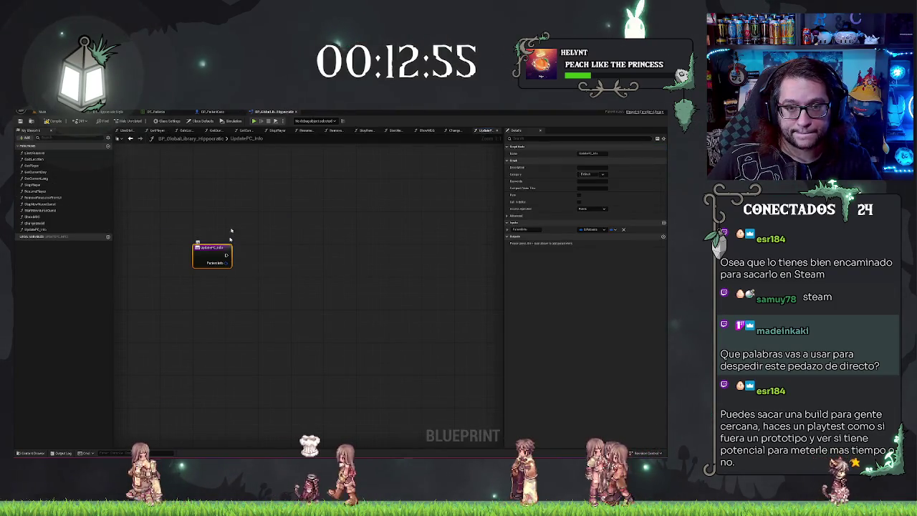
left_click(212, 112)
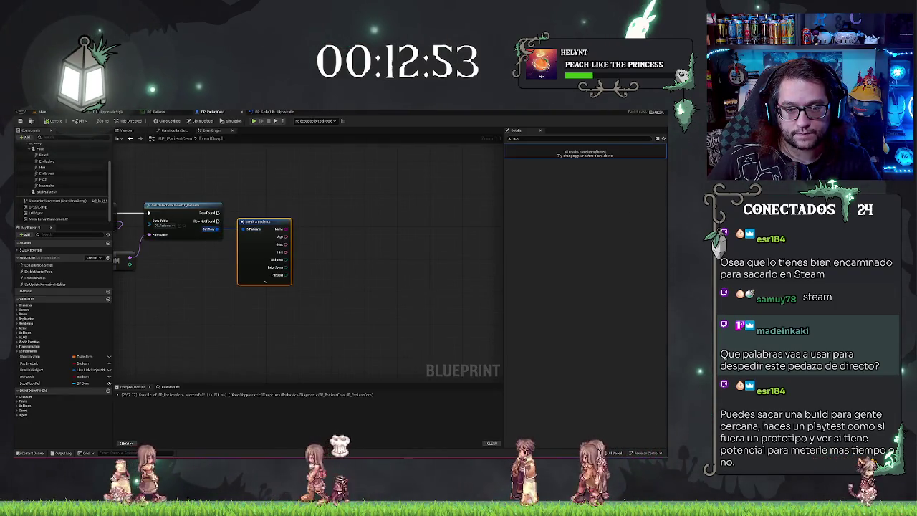
mouse_move(242, 229)
left_mouse_down()
mouse_move(307, 205)
mouse_move(348, 229)
mouse_move(328, 223)
left_mouse_up()
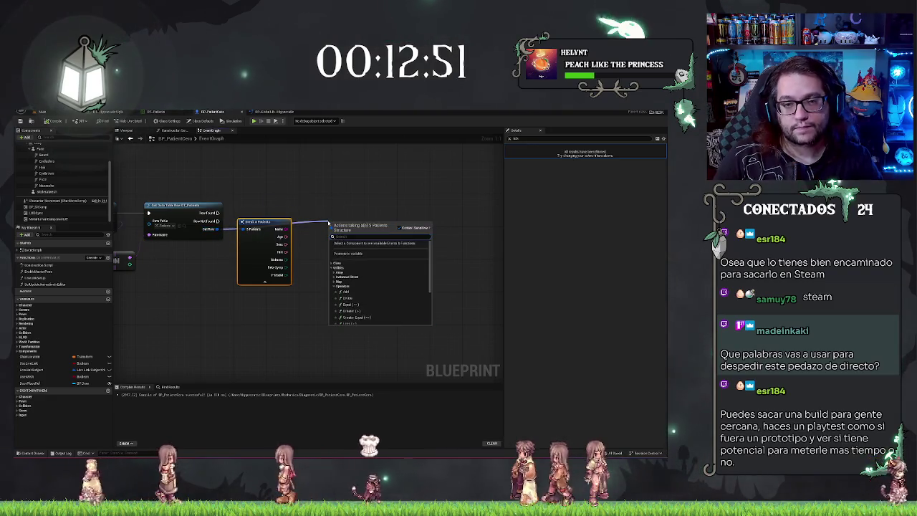
type("update")
left_click(365, 237)
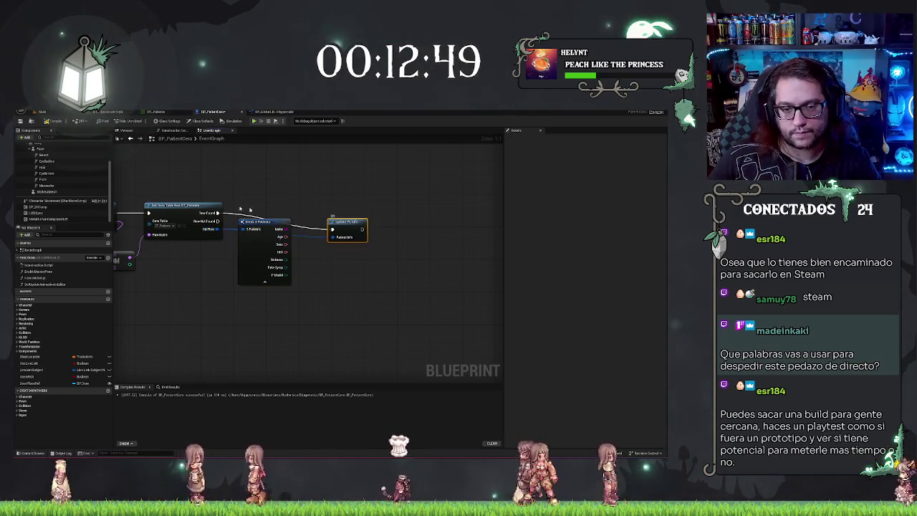
Step: Straighten the Get Data Table Row to Update PC Info wire, undoing the Break S Patients deletion
left_click_drag(347, 221, 347, 210)
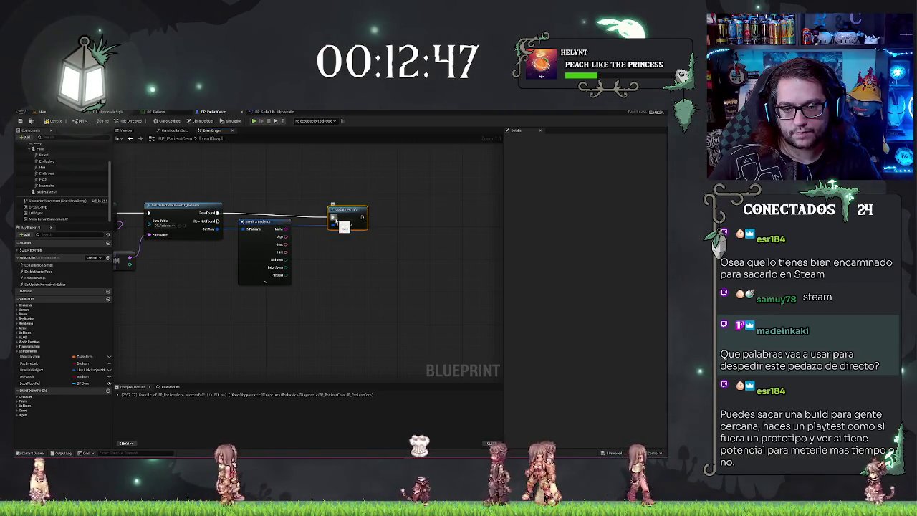
left_click(200, 206, "ctrl")
key("q")
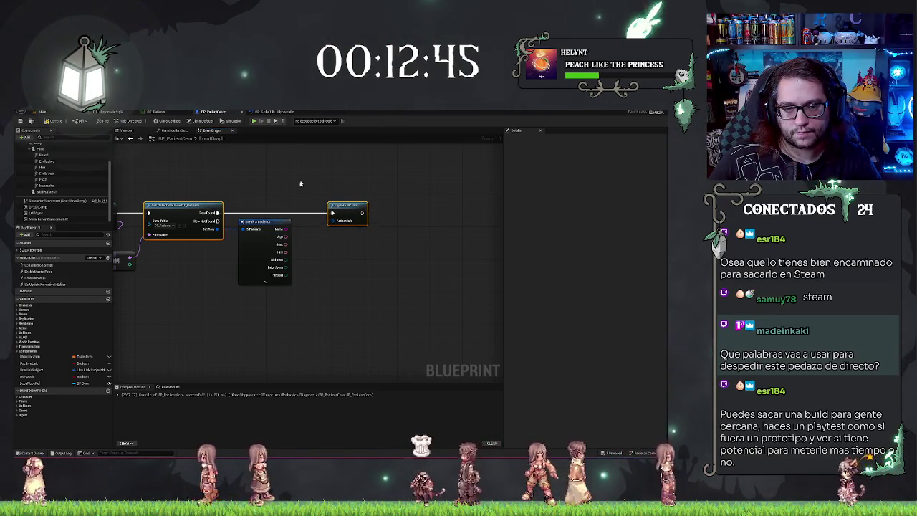
left_click(266, 254)
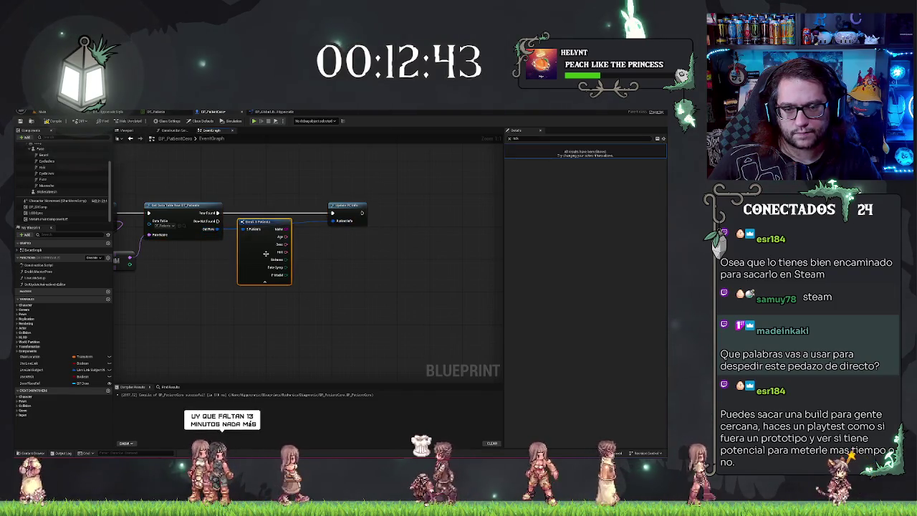
key("Delete")
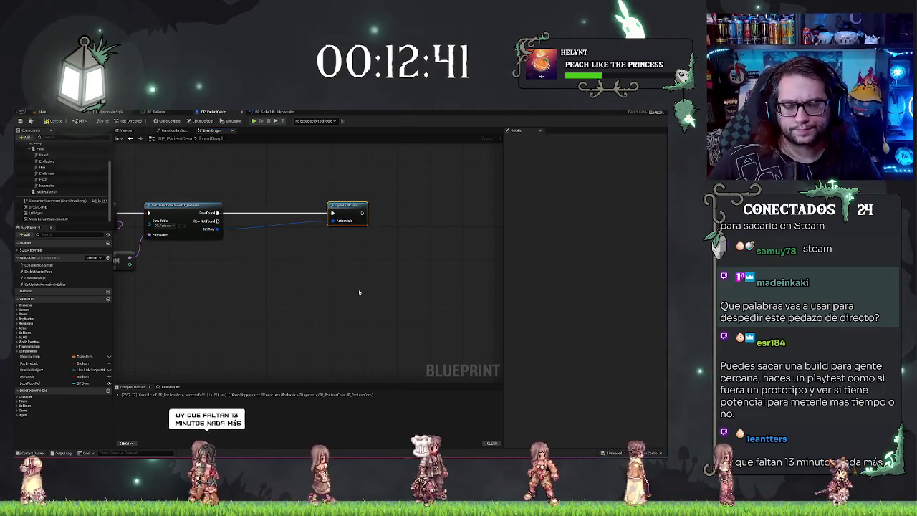
left_click(344, 214)
key("ctrl+z")
key("ctrl+z")
key("ctrl+z")
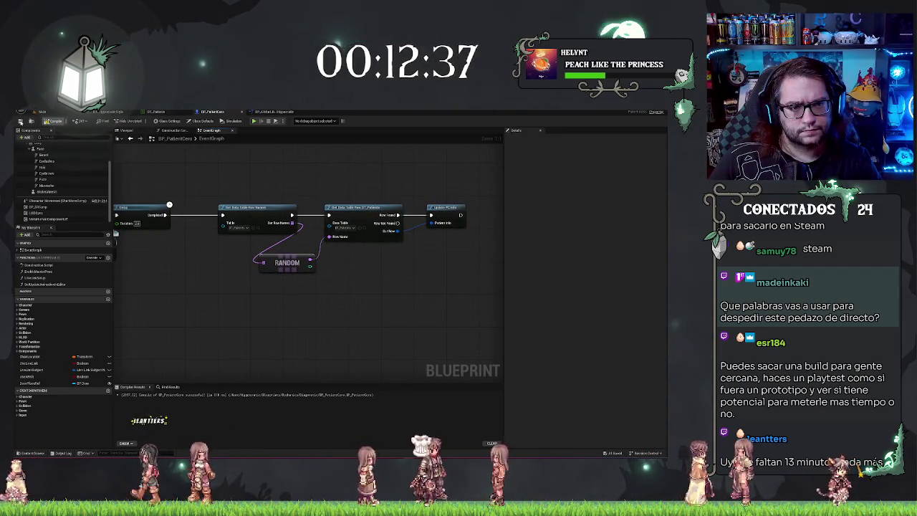
Step: Nudge the RANDOM node upward to tidy the chain ending at Update PC Info
left_click_drag(430, 288, 340, 281)
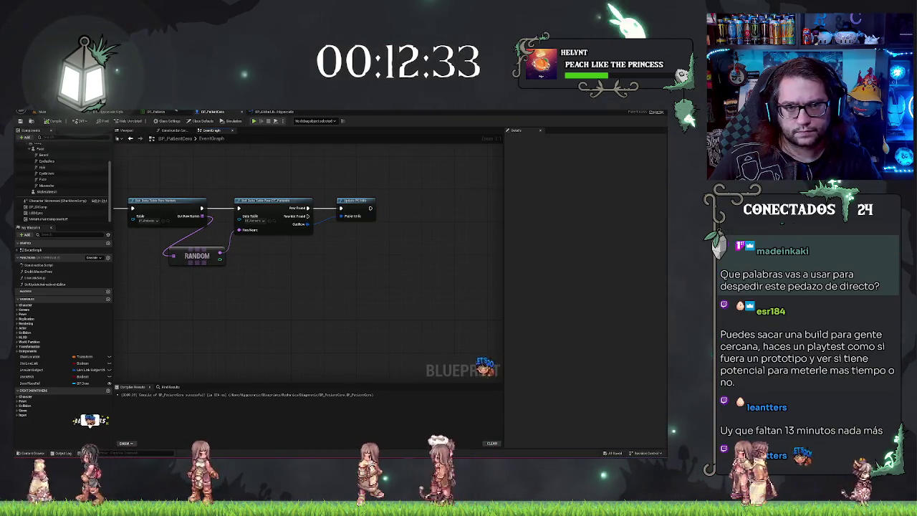
mouse_move(258, 176)
left_mouse_down()
mouse_move(280, 186)
mouse_move(345, 185)
left_mouse_up()
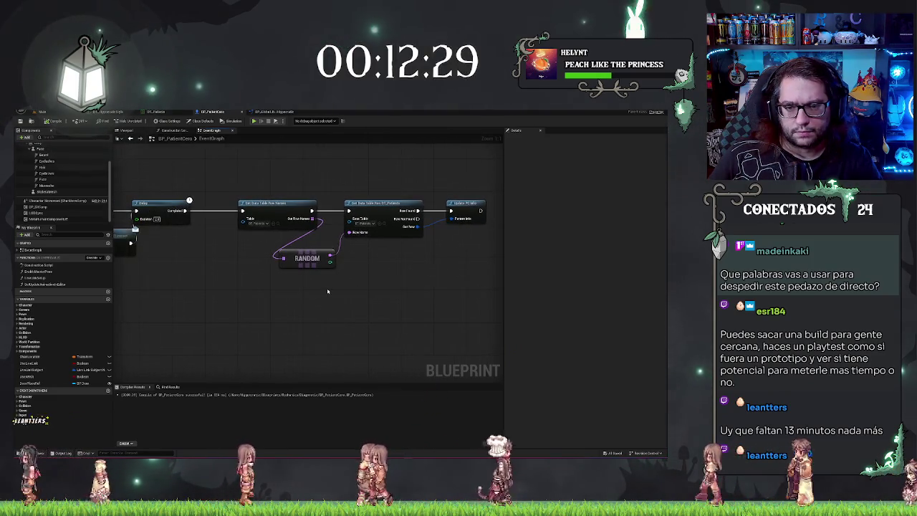
left_click_drag(315, 254, 311, 242)
left_click_drag(391, 281, 315, 286)
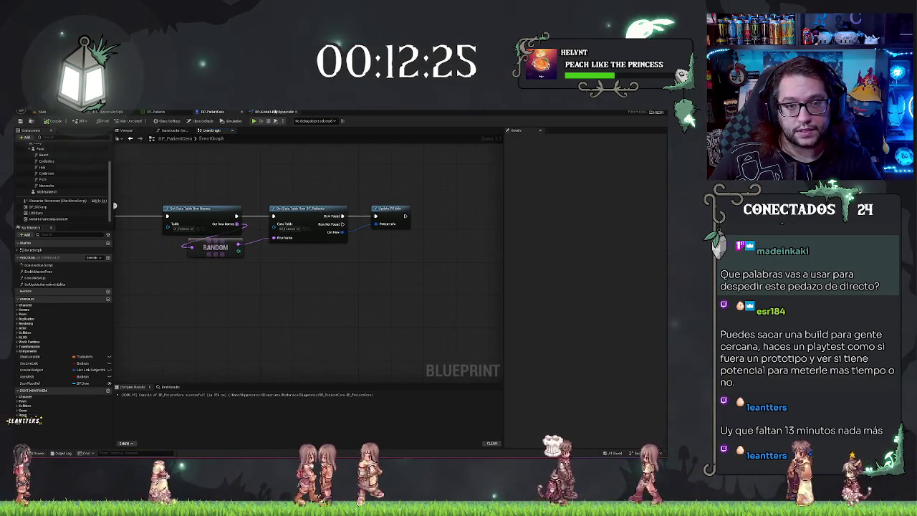
Step: Select the diagnostic monitor in the level and inspect its Screen component
left_click(49, 113)
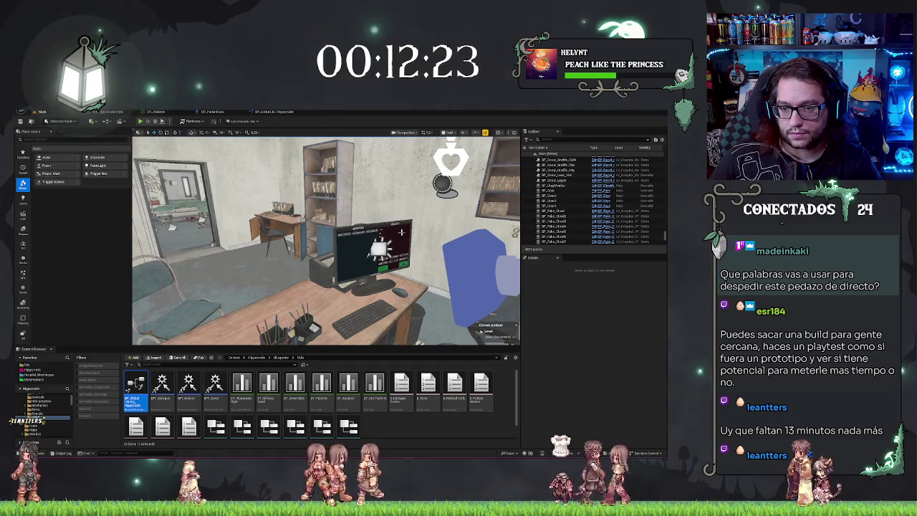
left_click(372, 247)
scroll(570, 290, "down", 2)
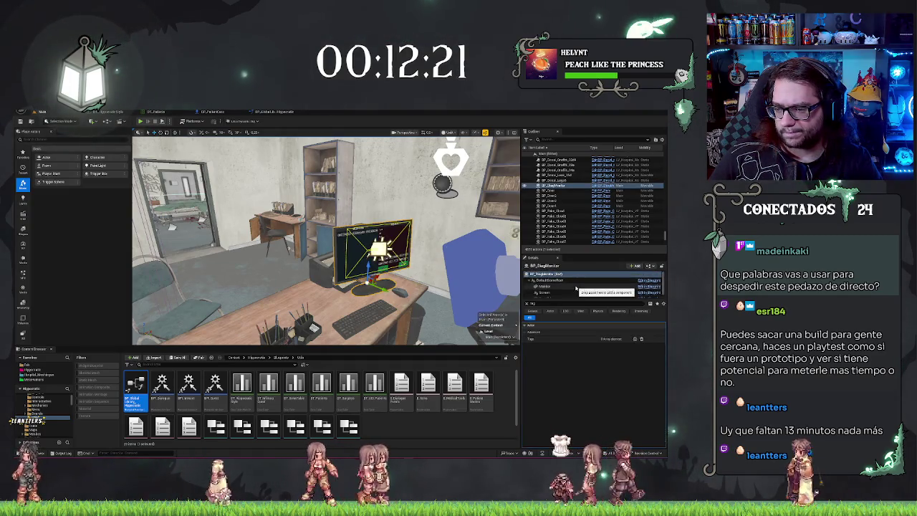
left_click(549, 289)
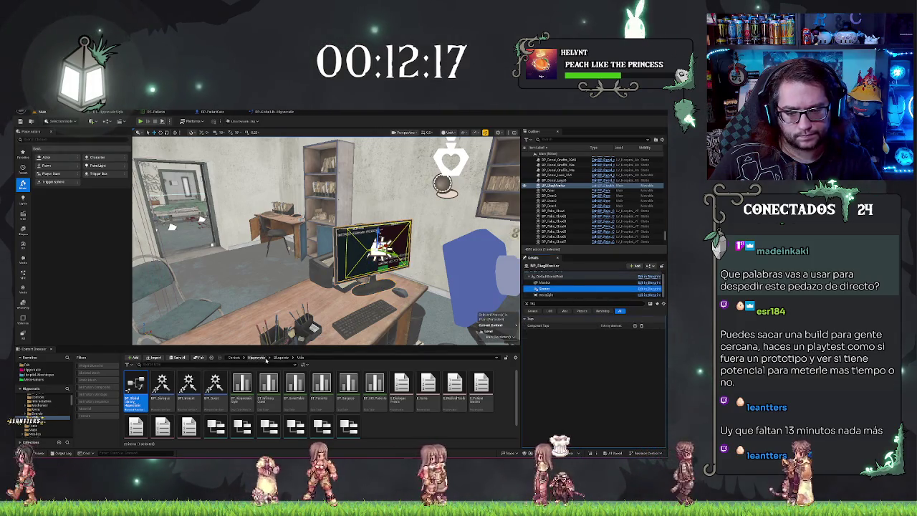
Step: Open WBP_PC_Diagnostic from the BLayouts > Menu folder in the Content Browser
left_click(269, 357)
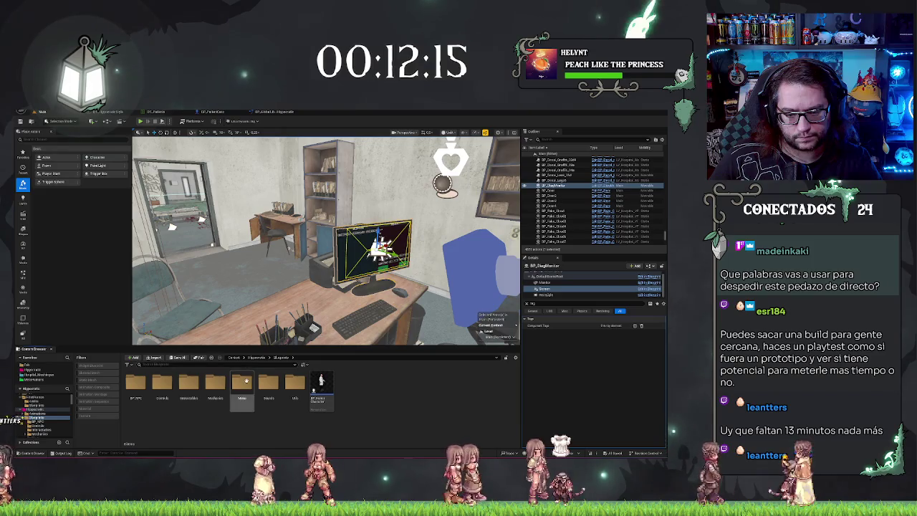
double_click(242, 385)
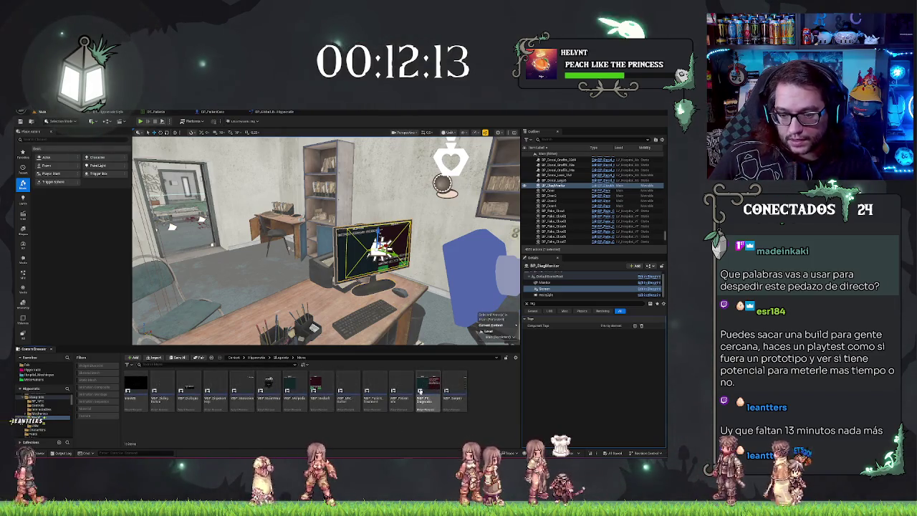
left_click(420, 391)
double_click(428, 384)
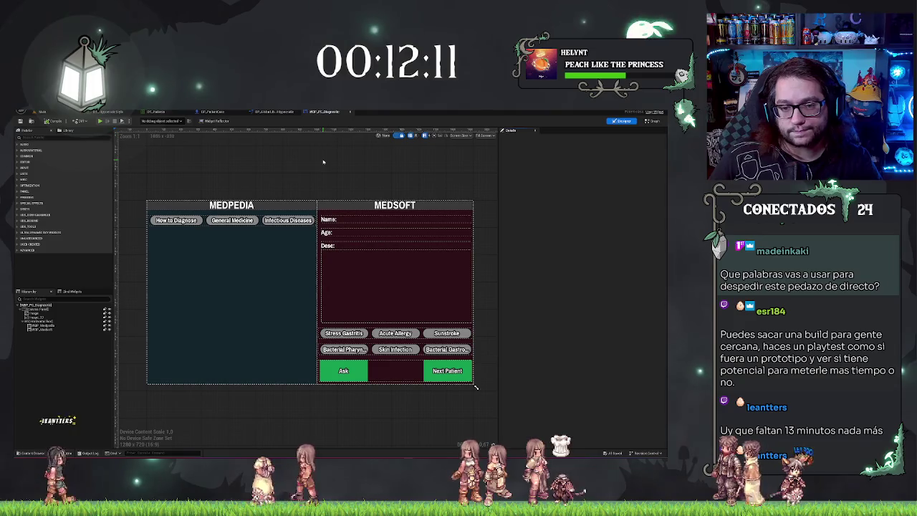
Step: Switch the WBP_PC_Diagnostic editor from Designer view to its EventGraph
left_click_drag(323, 162, 321, 149)
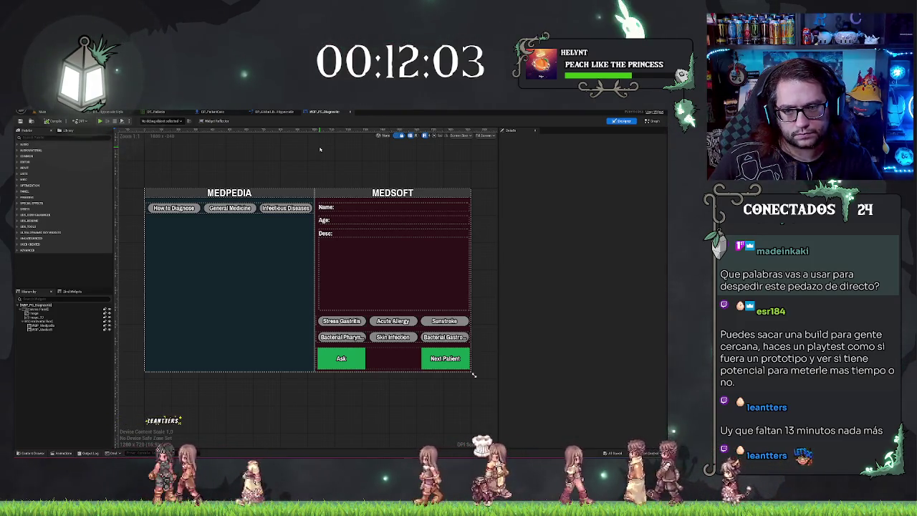
left_click(652, 122)
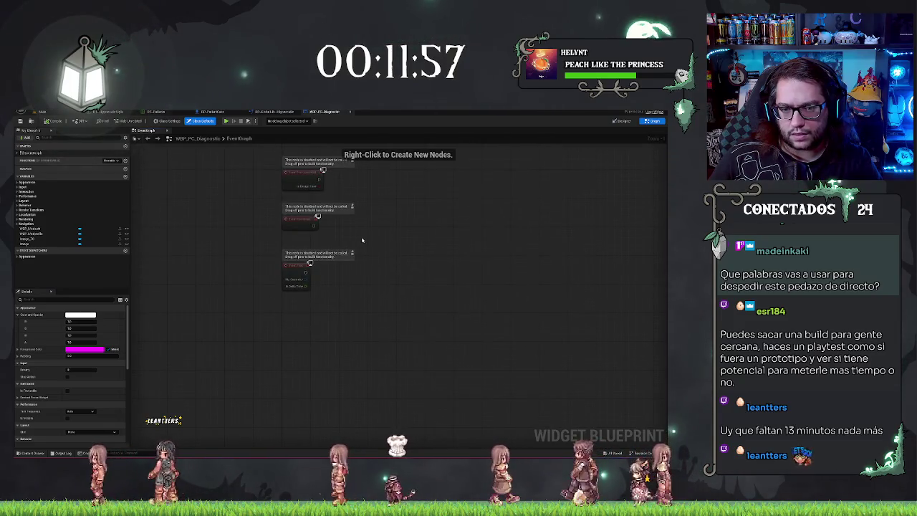
Step: Add a RefreshInfo custom event node to the WBP_PC_Diagnostic EventGraph
right_click(274, 298)
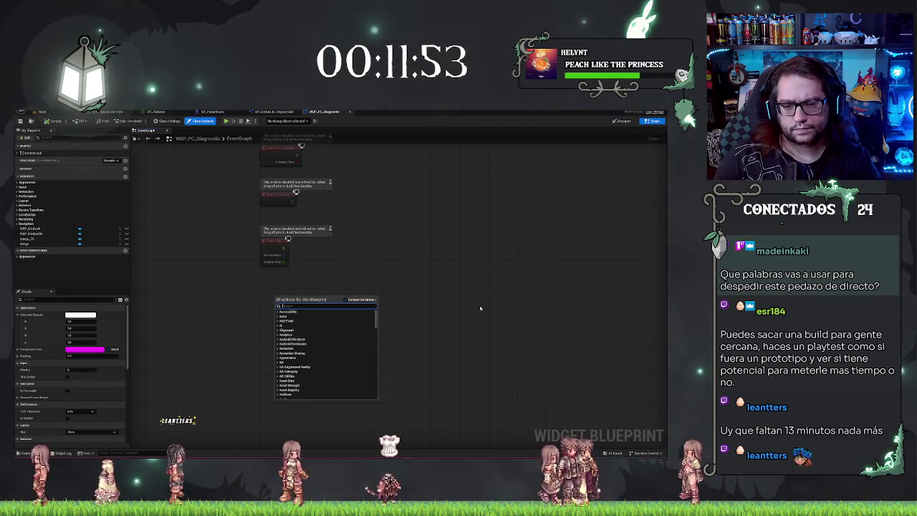
type("Path")
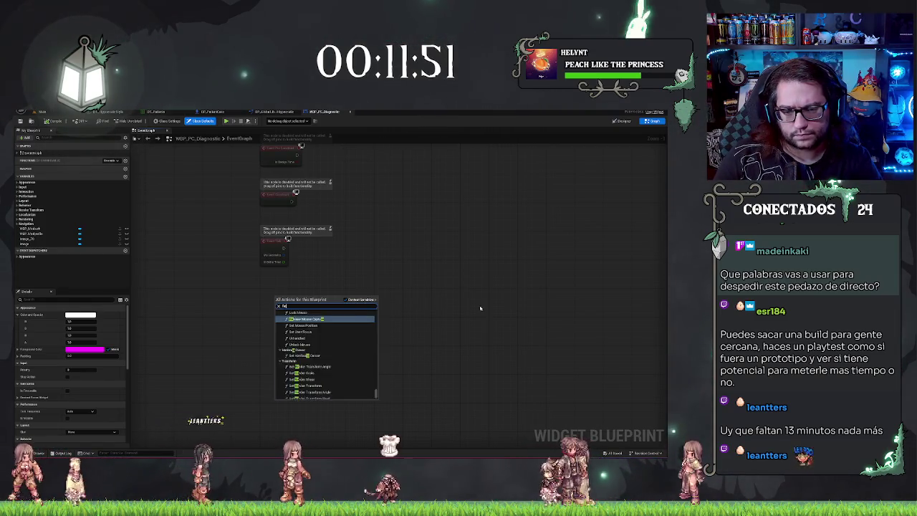
type("custom")
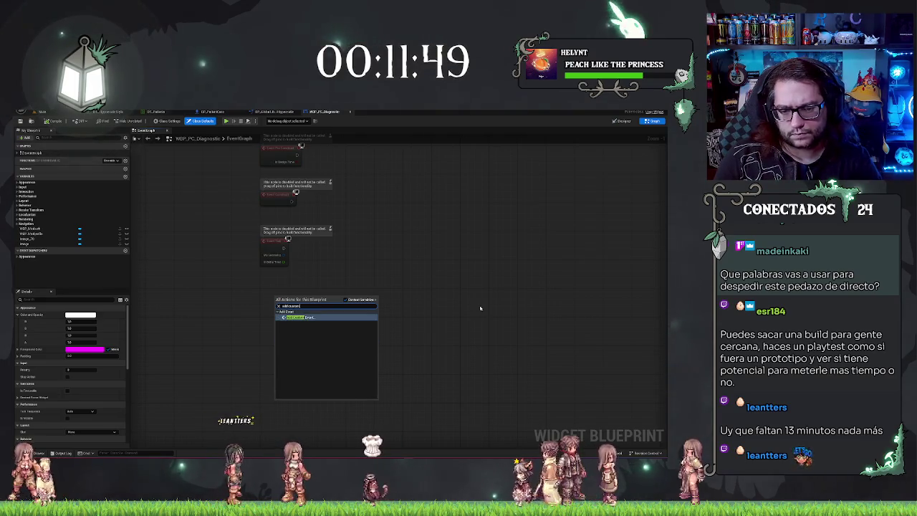
key("Return")
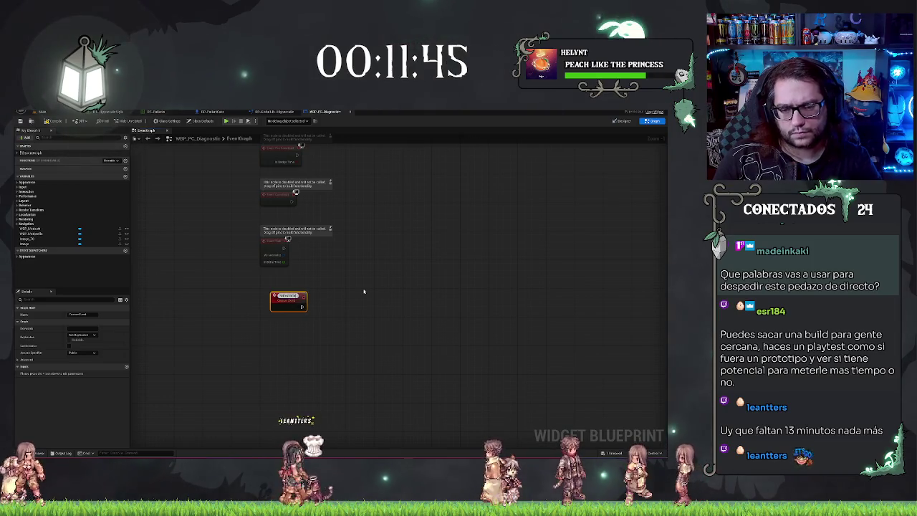
left_click(308, 308)
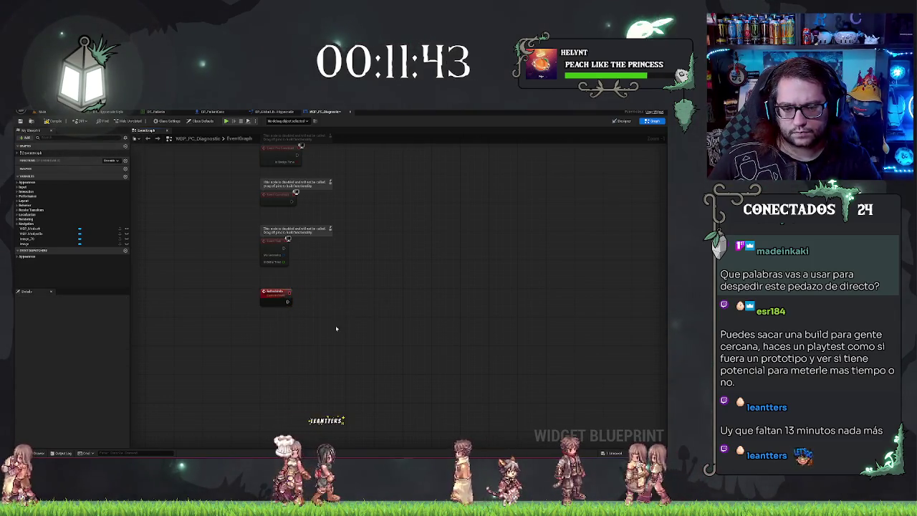
scroll(298, 298, "up", 1)
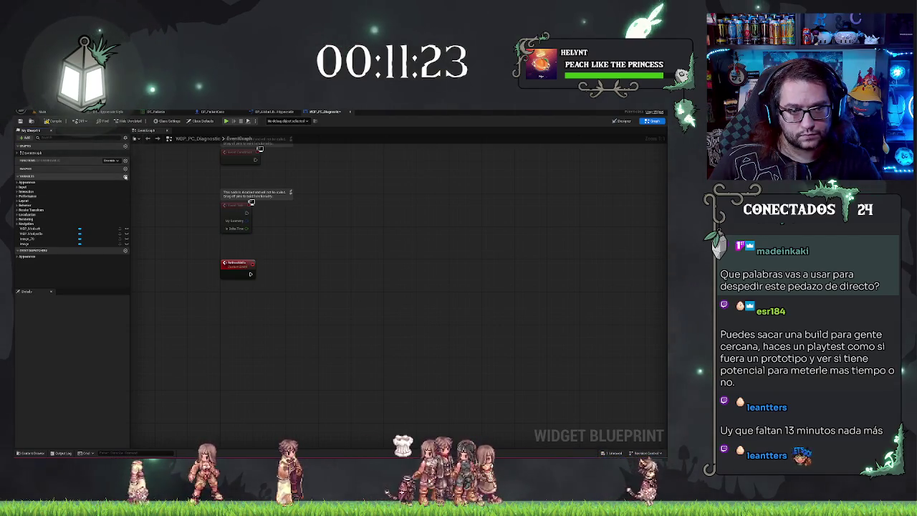
Step: Create a PatientActorRef variable as a BP Patient Core object reference and place its Set node
left_click(125, 177)
left_click(87, 250)
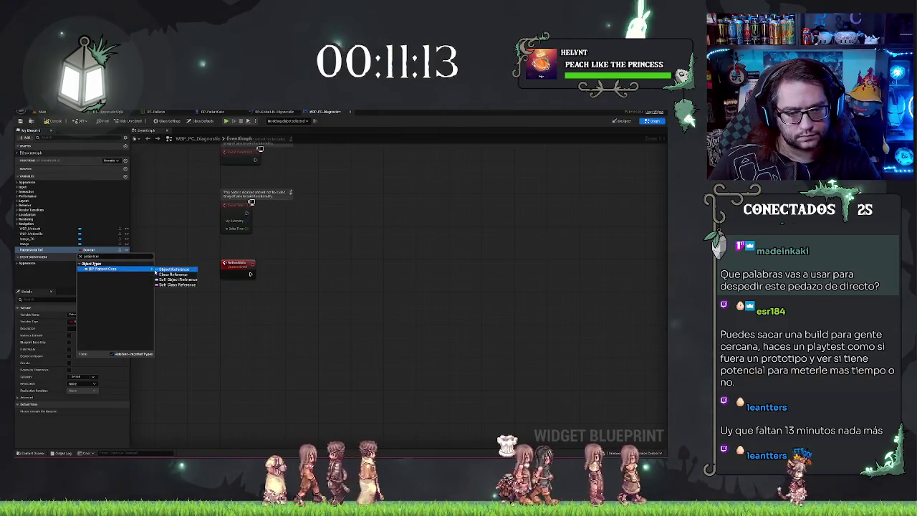
left_click(158, 269)
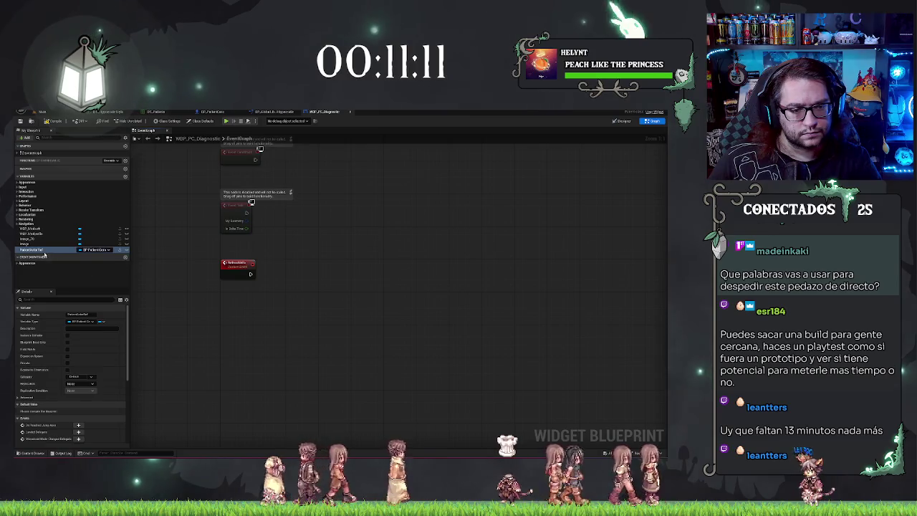
mouse_move(36, 253)
left_mouse_down()
mouse_move(286, 301)
mouse_move(277, 296)
left_mouse_up()
left_click(301, 308)
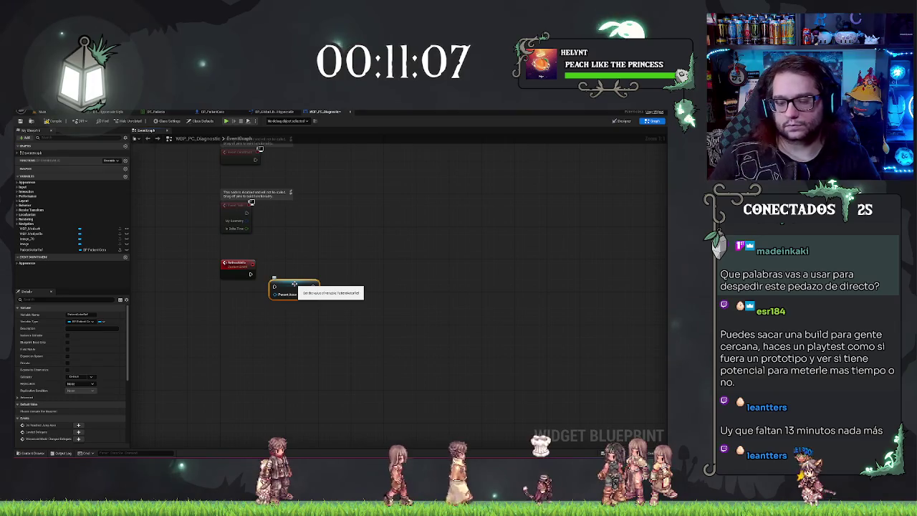
left_click(234, 266)
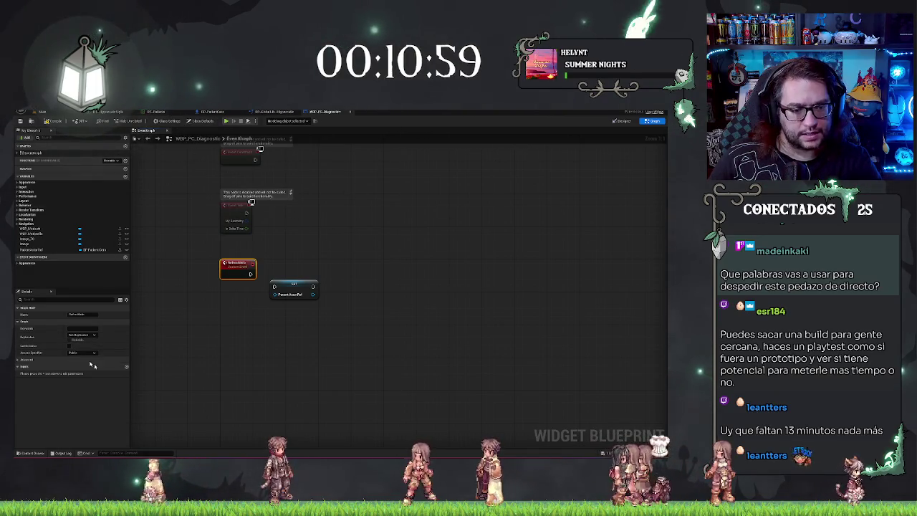
Step: Give Refresh Info two inputs, typed as the patient struct and a BP Patient Core reference
left_click(126, 367)
left_click(127, 367)
left_click(84, 373)
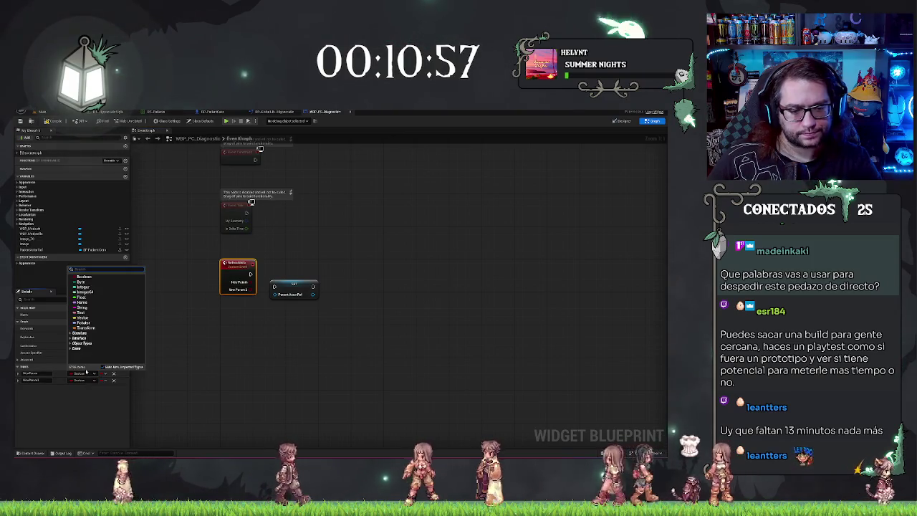
type("c")
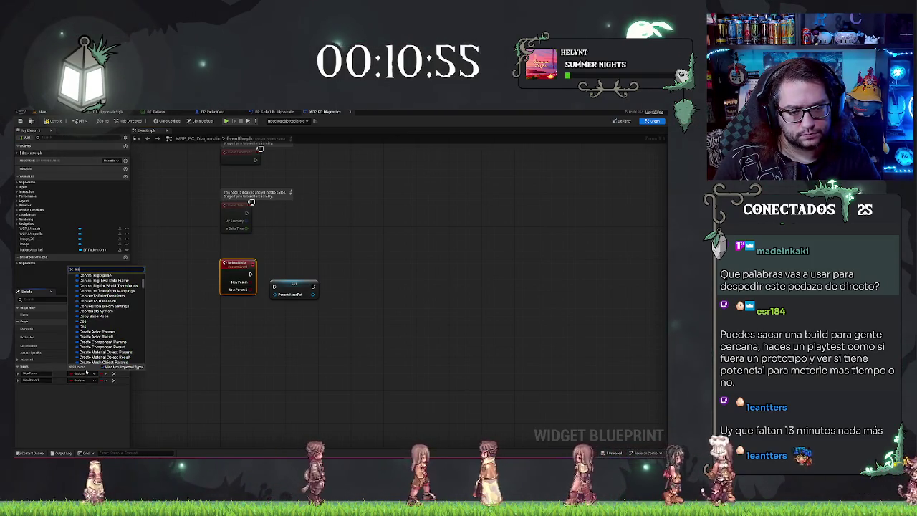
key("BackSpace")
type("pat")
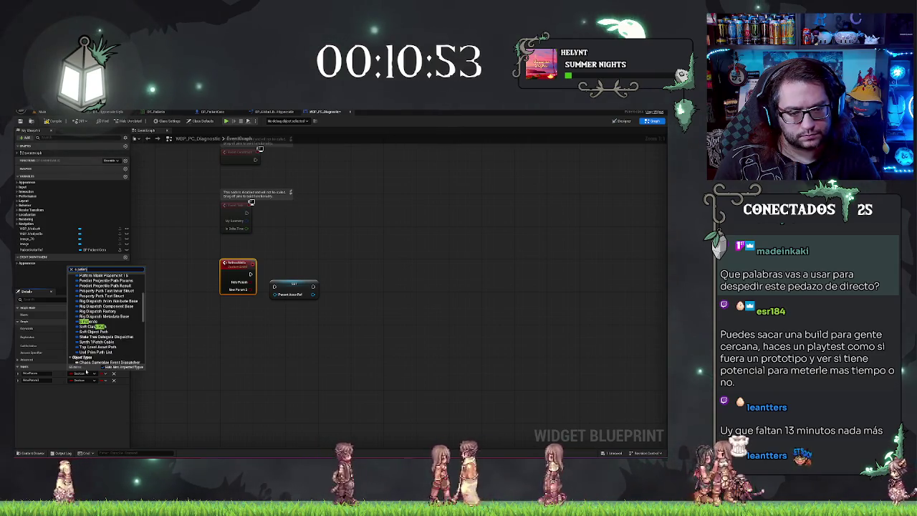
type("tern")
key("Return")
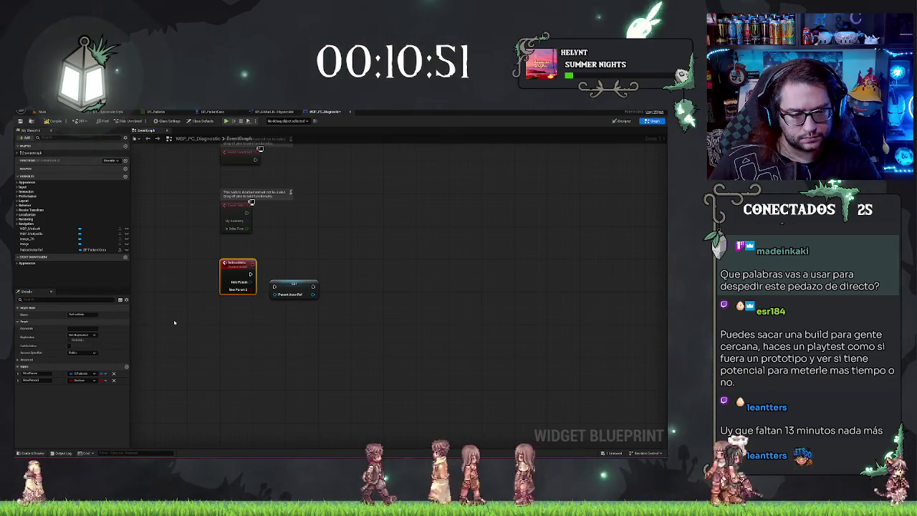
left_click(83, 381)
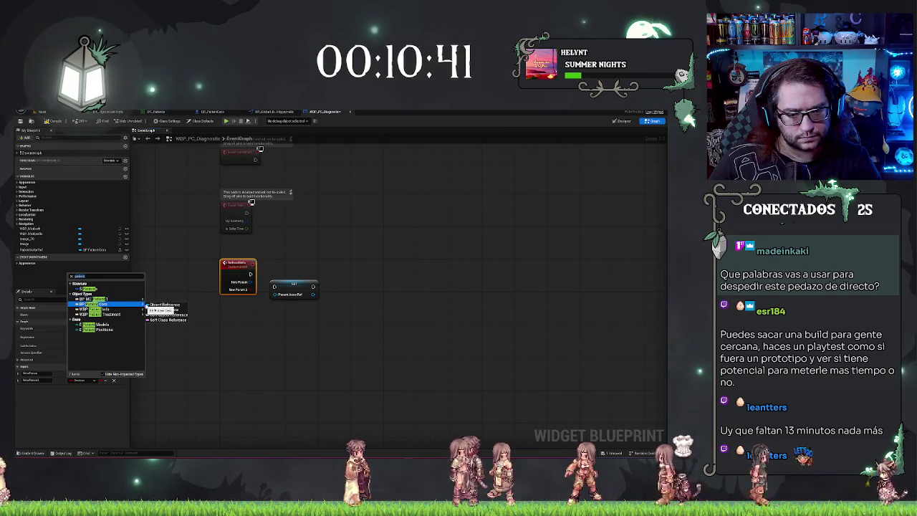
left_click(161, 305)
mouse_move(284, 287)
left_mouse_down()
mouse_move(295, 271)
mouse_move(276, 282)
left_mouse_up()
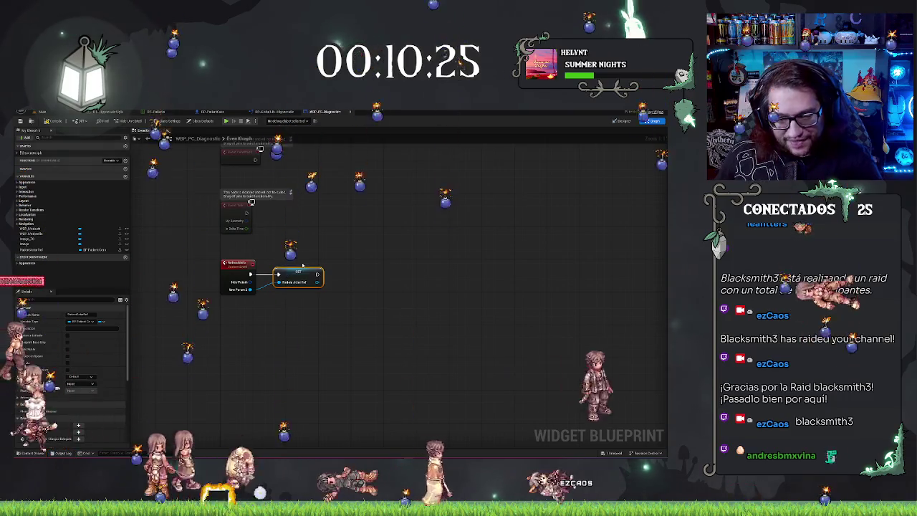
left_click(302, 266)
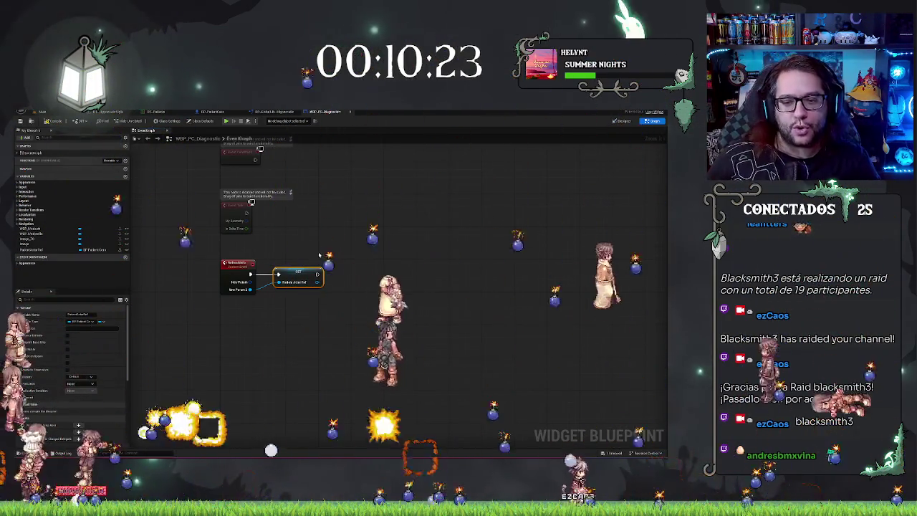
Step: Feed Refresh Info's patient data pin into a Break S Patients node showing all pins
left_click_drag(249, 282, 295, 301)
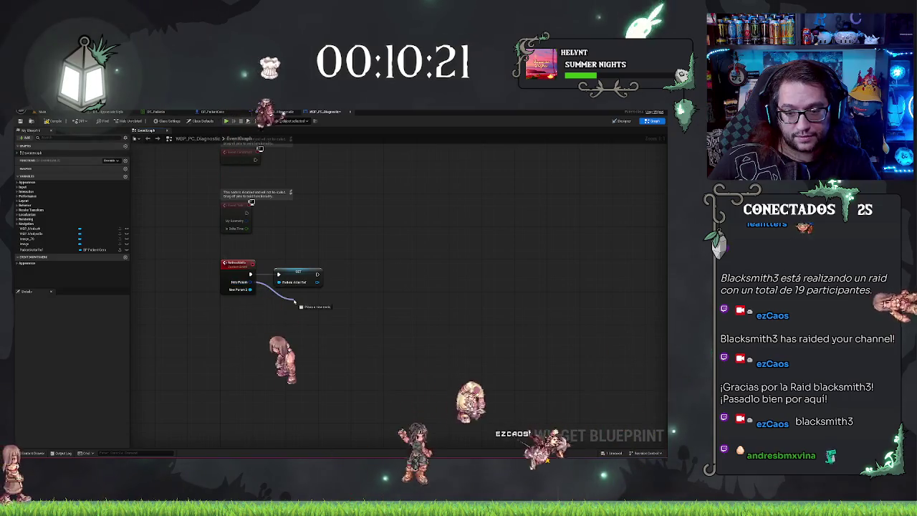
type("break")
key("Return")
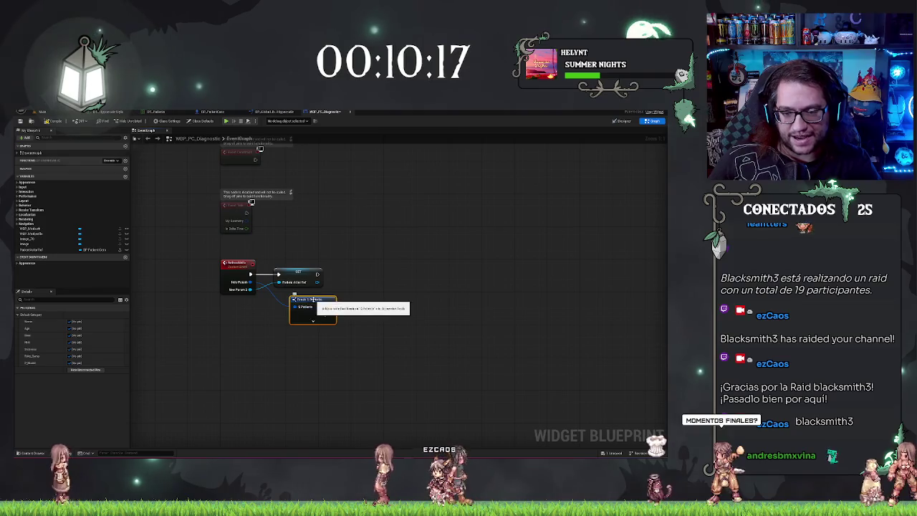
left_click_drag(294, 300, 281, 295)
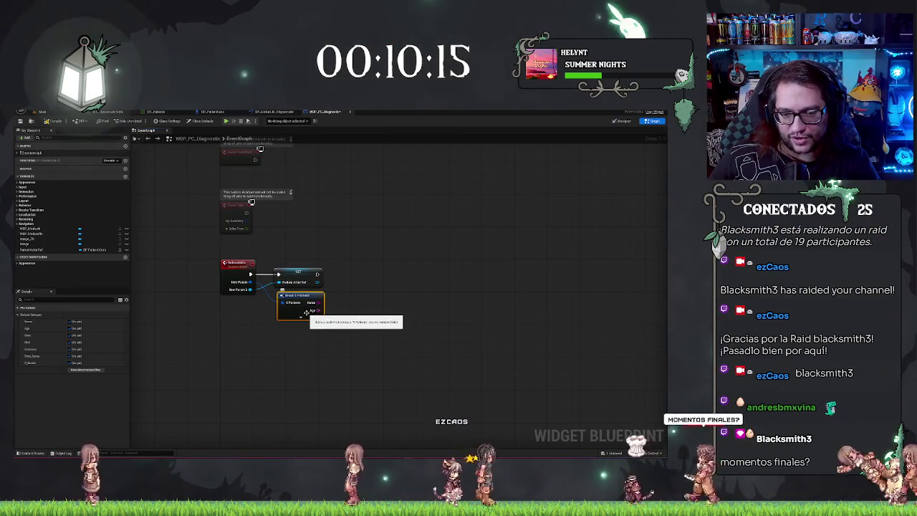
left_click(297, 314)
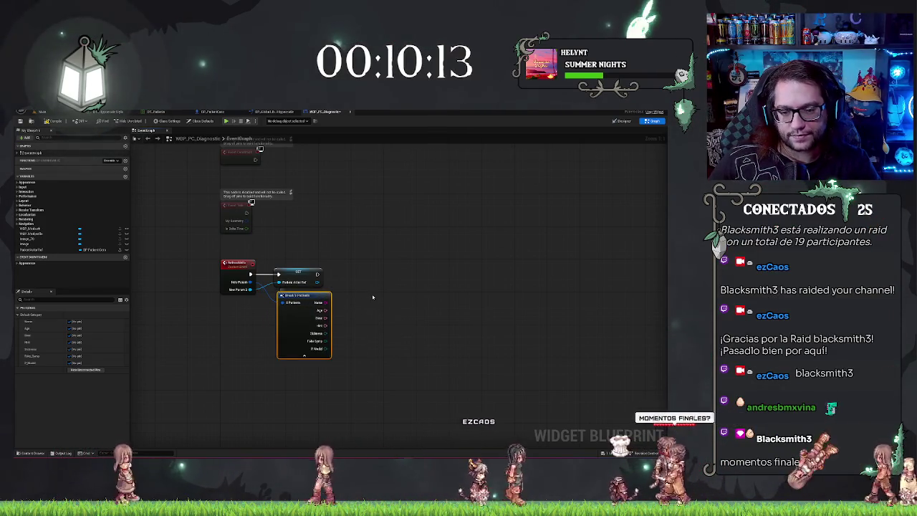
left_click_drag(368, 283, 322, 272)
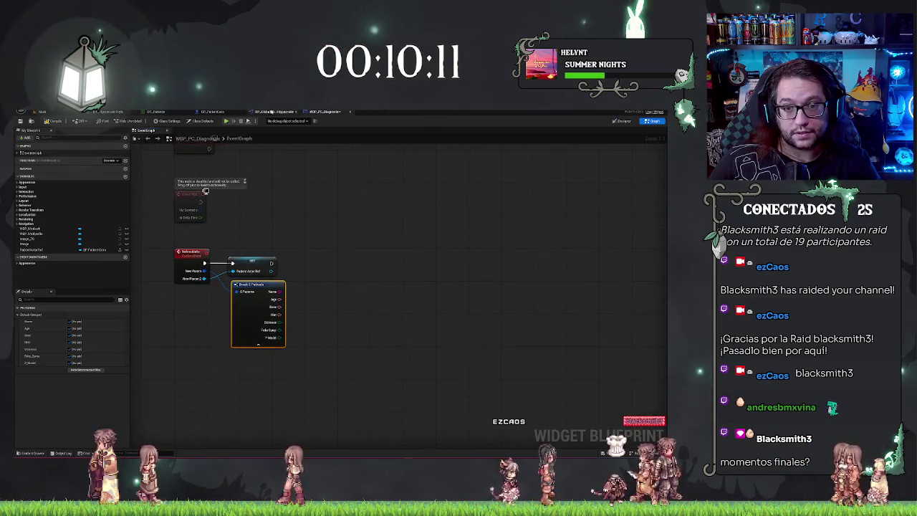
Step: Rename Refresh Info's inputs to Paciente and PacienteRef and compile the widget
left_click(191, 253)
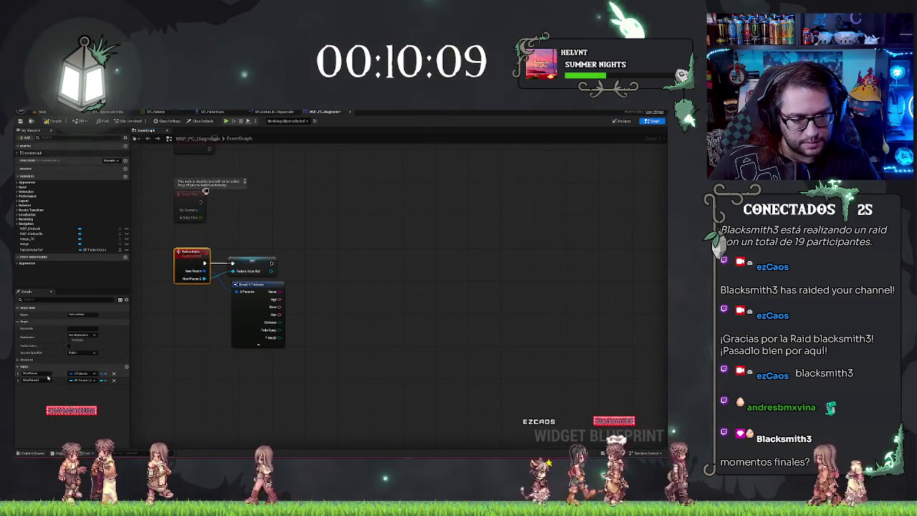
left_click(28, 373)
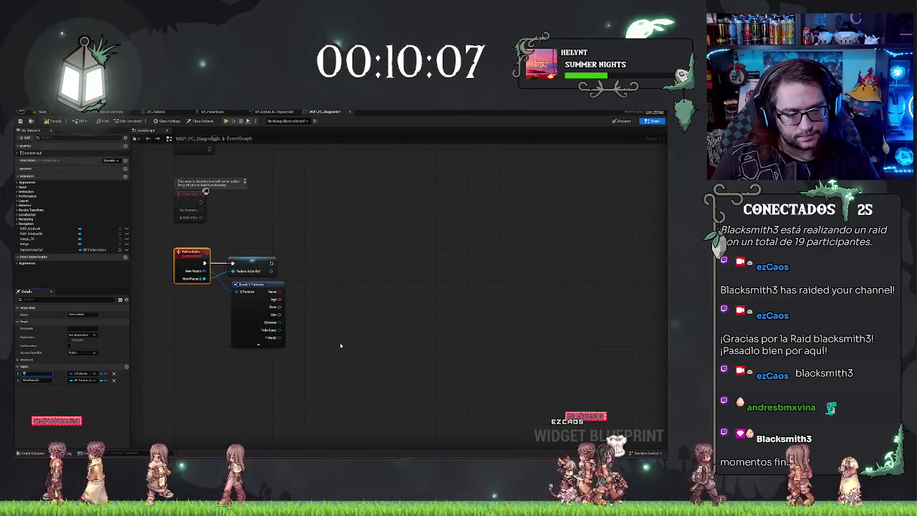
type("Paciente")
key("Return")
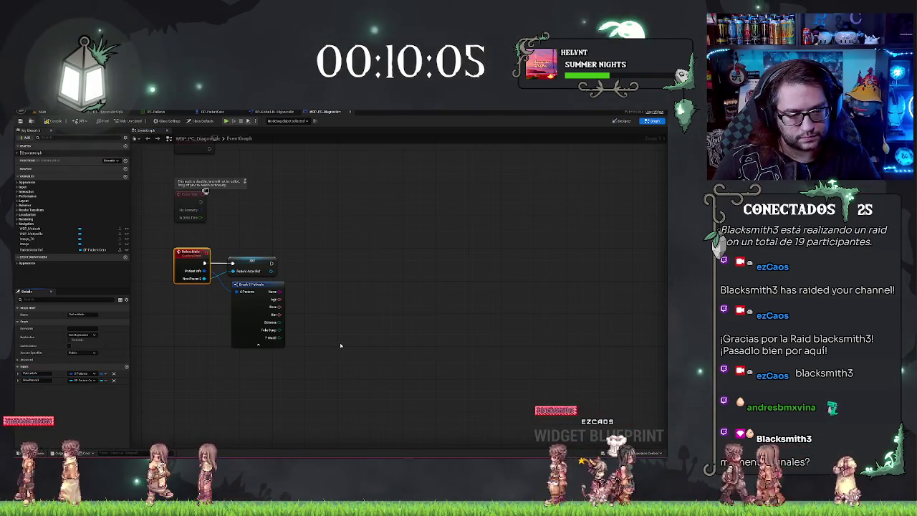
left_click(51, 379)
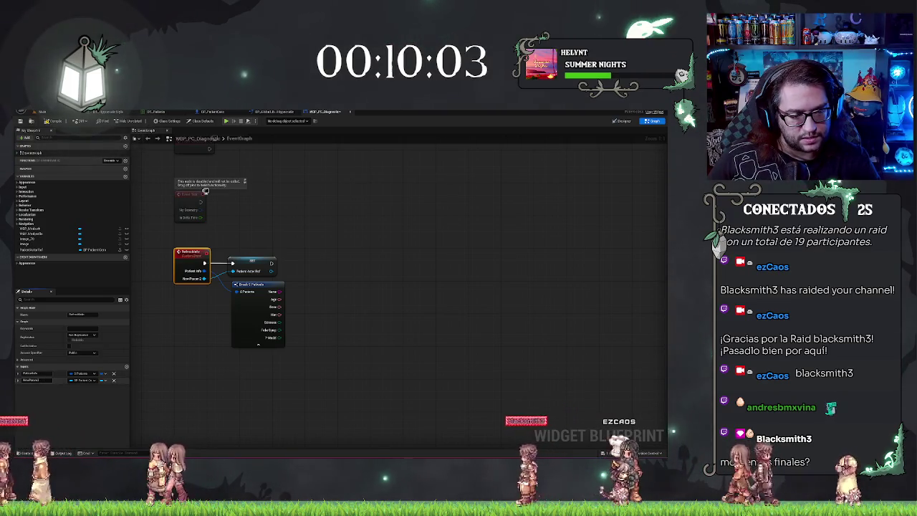
type("PacienteRef")
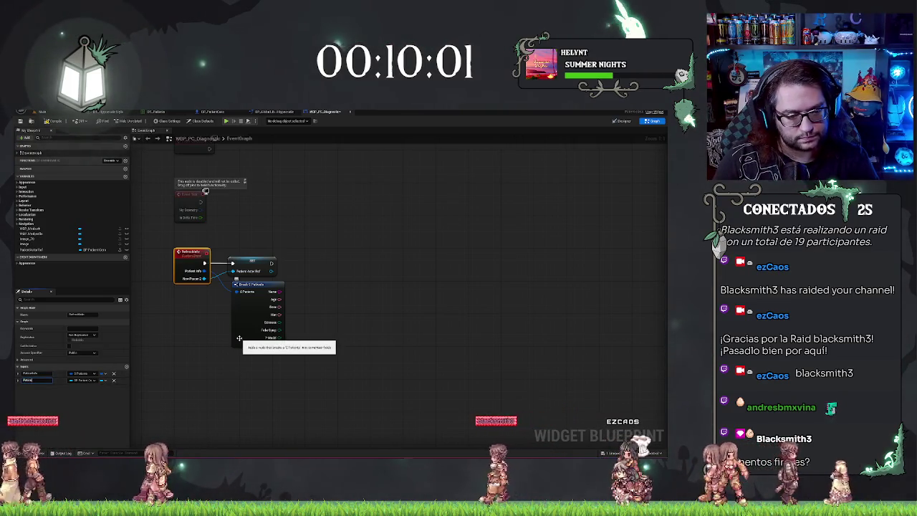
key("Return")
left_click(49, 122)
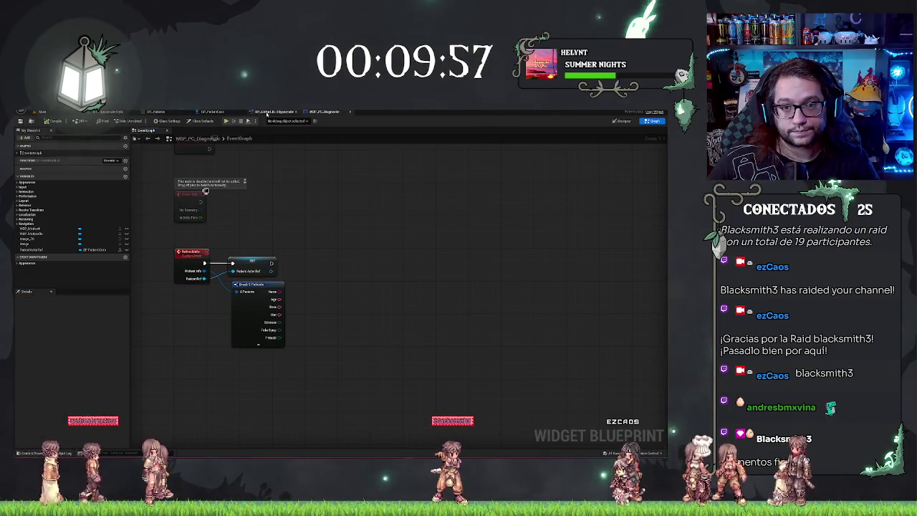
left_click(211, 112)
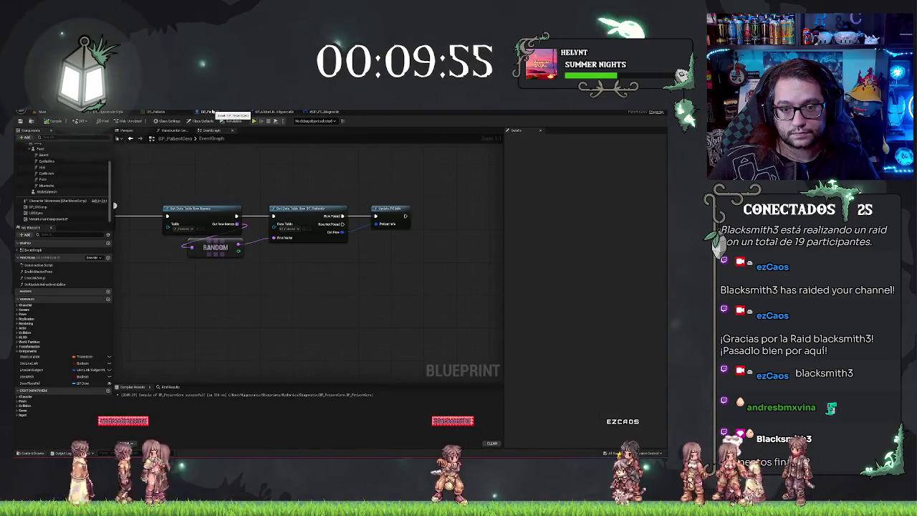
Step: Open the UpdatePC_Info library function graph from the Update PC Info call node
mouse_move(380, 292)
left_mouse_down()
mouse_move(313, 266)
mouse_move(308, 222)
left_mouse_up()
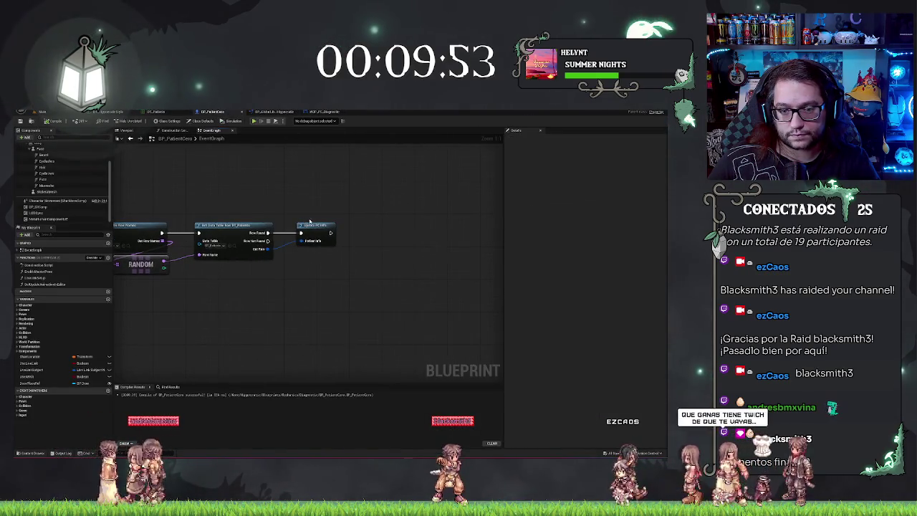
left_click(322, 227)
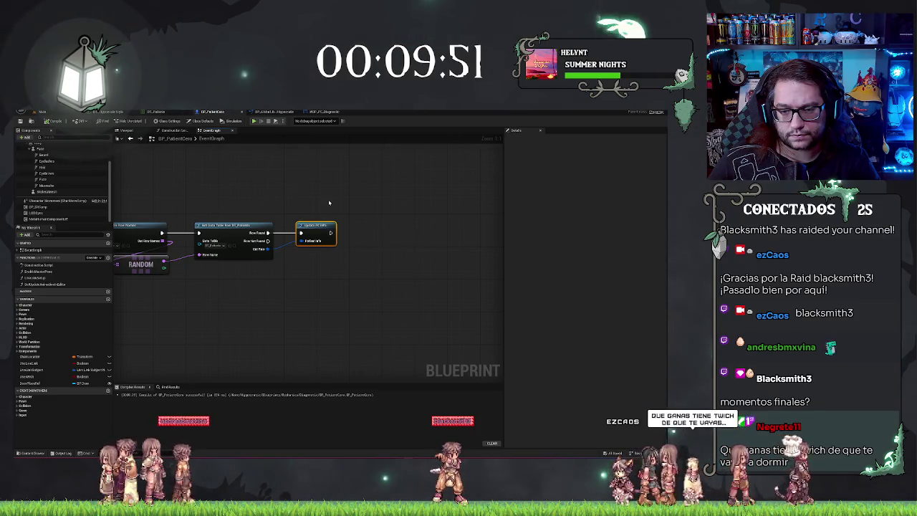
left_click(313, 113)
left_click(263, 113)
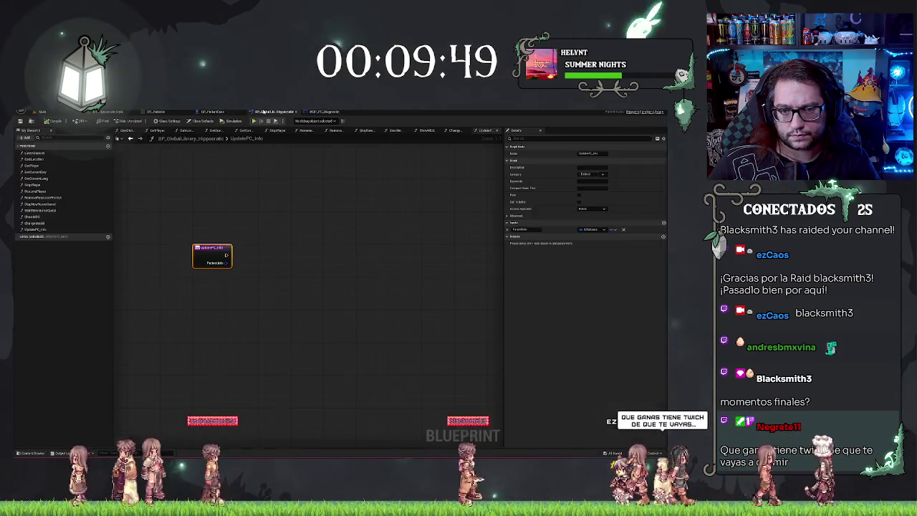
mouse_move(226, 254)
left_mouse_down()
mouse_move(287, 260)
mouse_move(261, 257)
left_mouse_up()
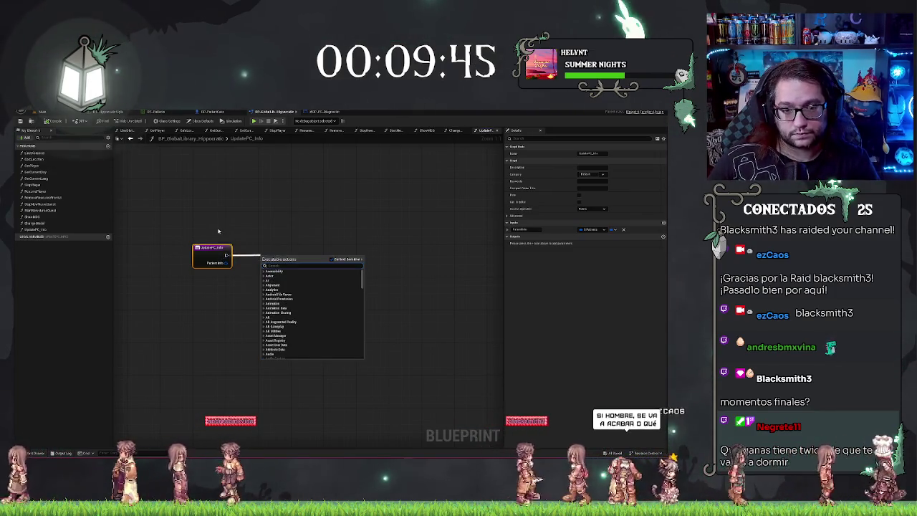
key("Escape")
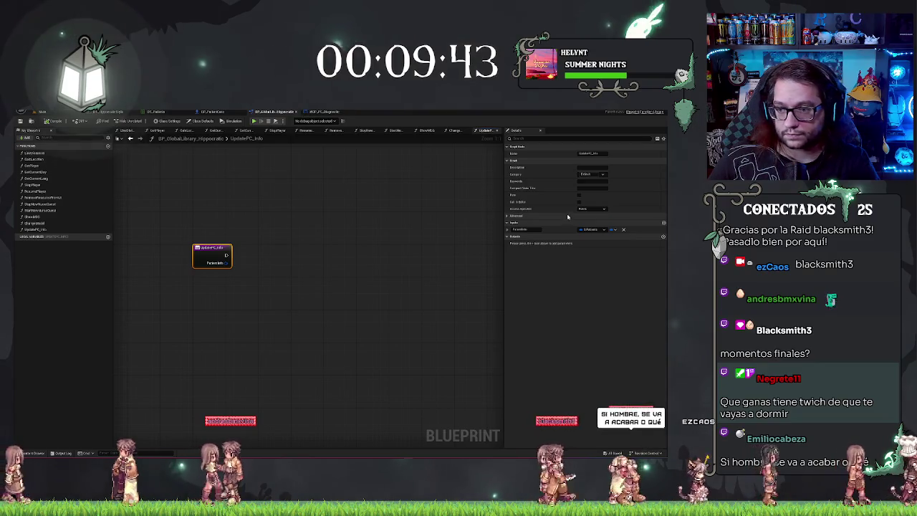
Step: Add a second UpdatePC_Info input, Patient Ref, typed as a BP Patient Core reference
left_click(663, 222)
type("PatientRef")
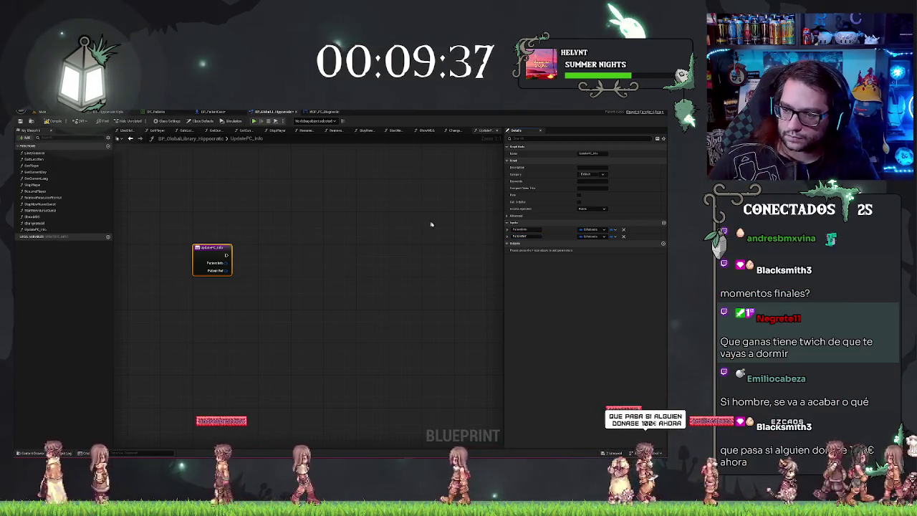
left_click(589, 236)
key("Escape")
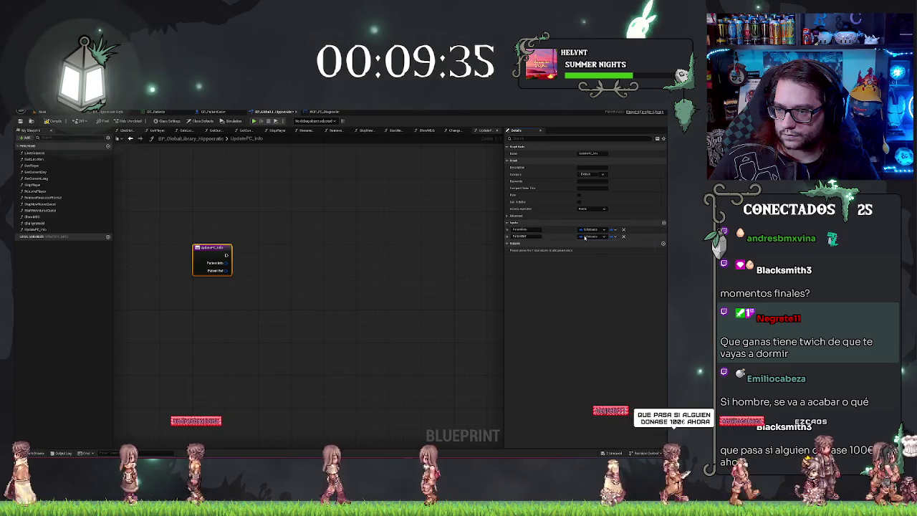
left_click(589, 236)
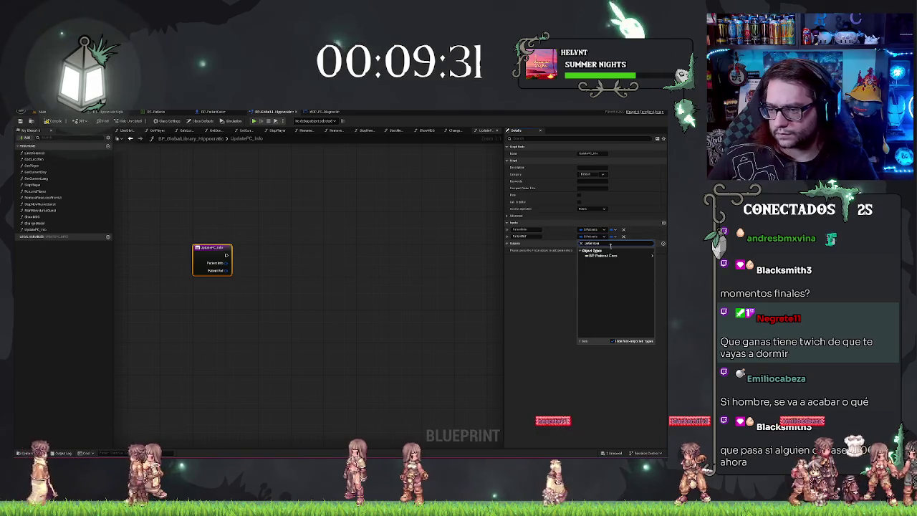
left_click(576, 258)
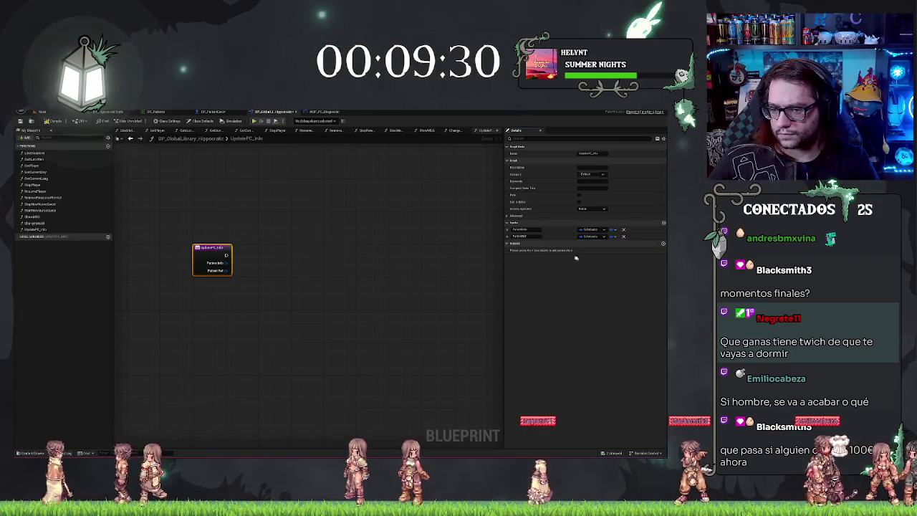
left_click(362, 262)
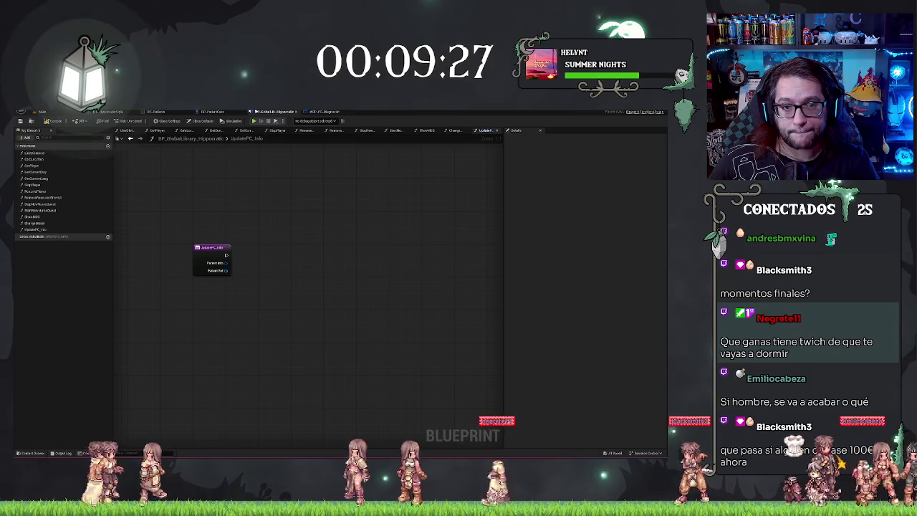
left_click(212, 112)
Step: Connect a Self reference node to the Update PC Info call's Patient Ref pin
mouse_move(302, 249)
left_mouse_down()
mouse_move(282, 265)
mouse_move(221, 272)
left_mouse_up()
type("sel")
key("Return")
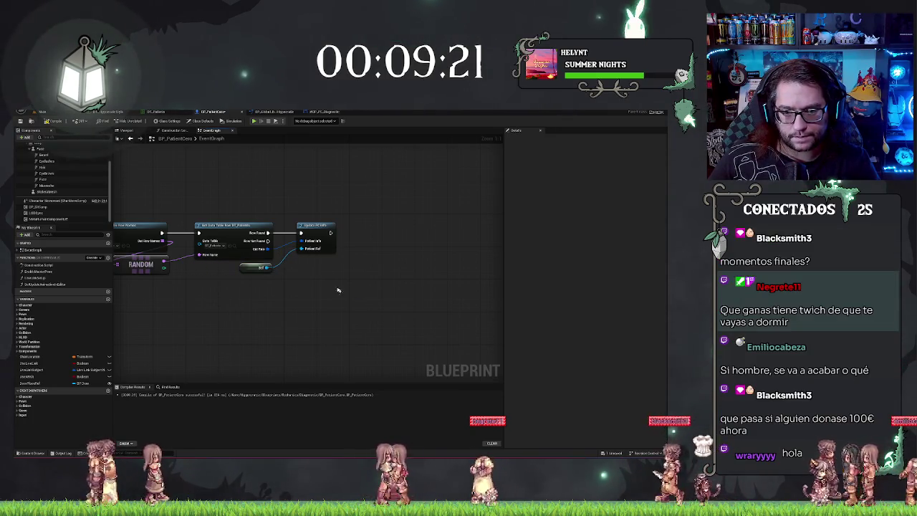
left_click_drag(251, 172, 294, 172)
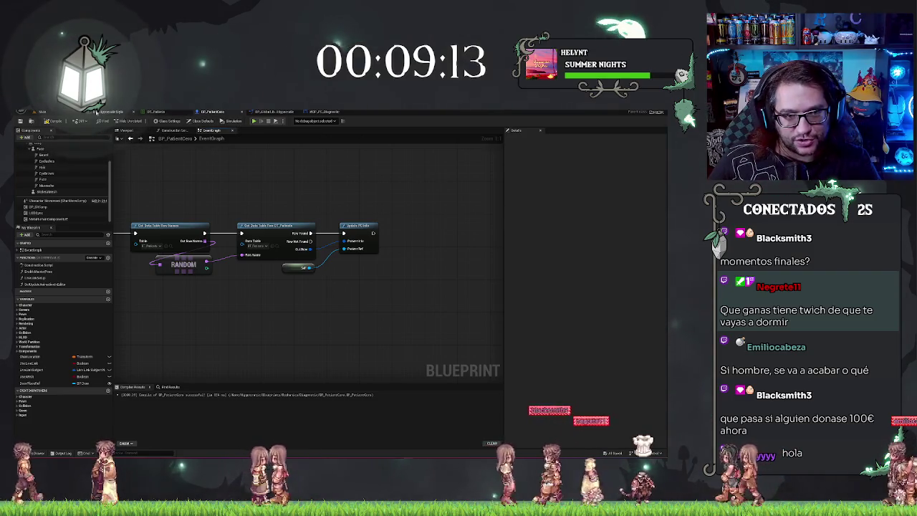
Step: Inspect the first, middle and last DT_Pacientes rows' details, then return to the level
left_click(154, 112)
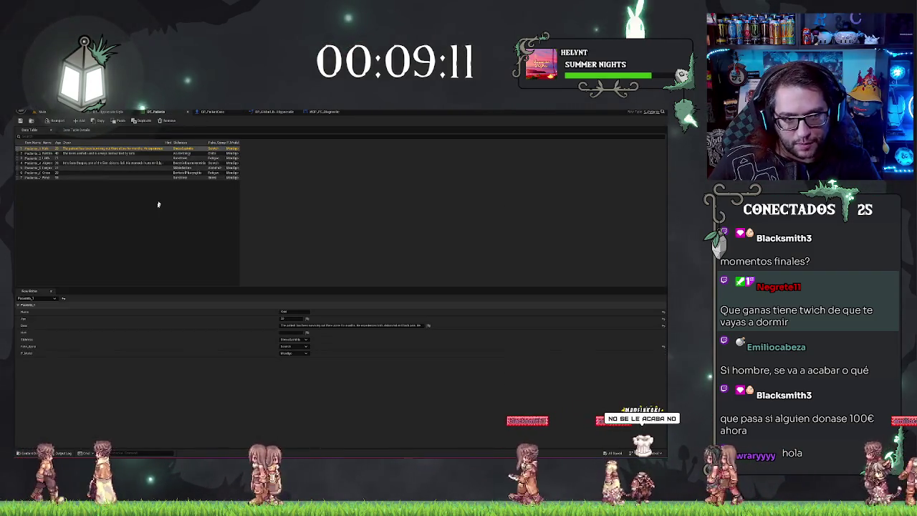
left_click(41, 168)
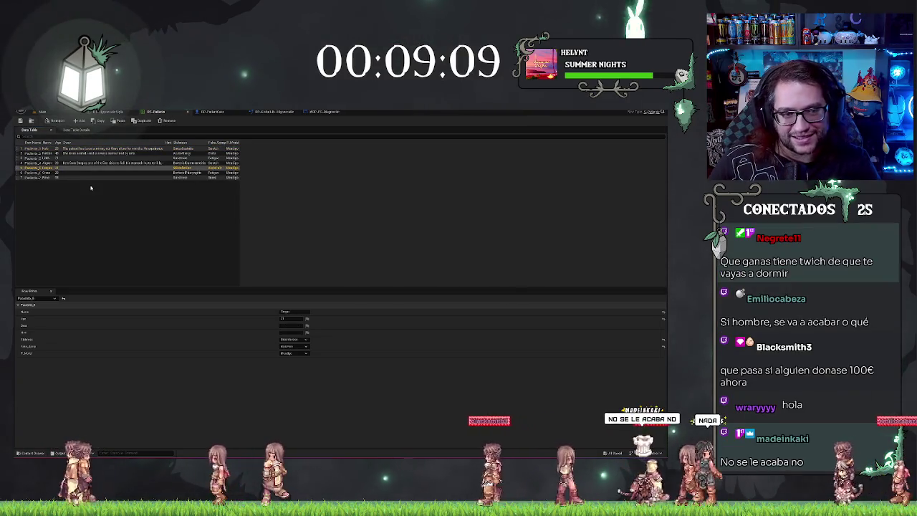
left_click(86, 185)
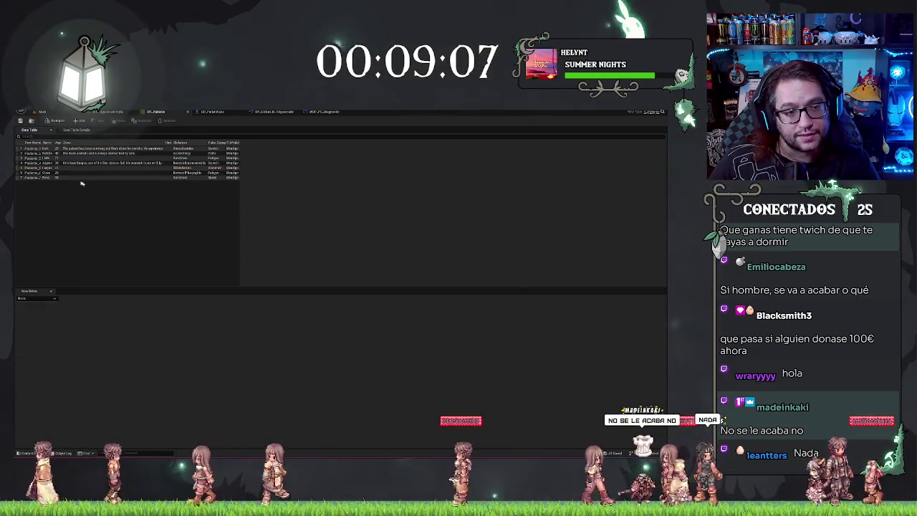
left_click(64, 167)
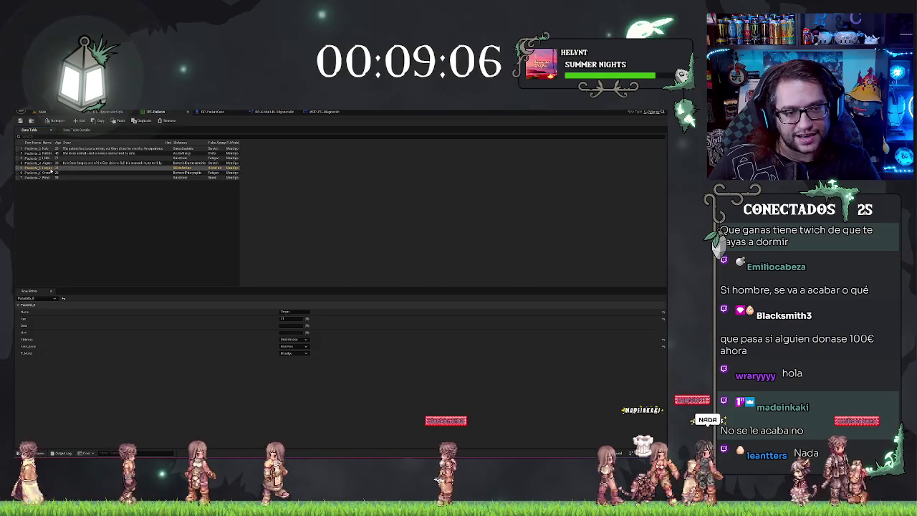
left_click(80, 217)
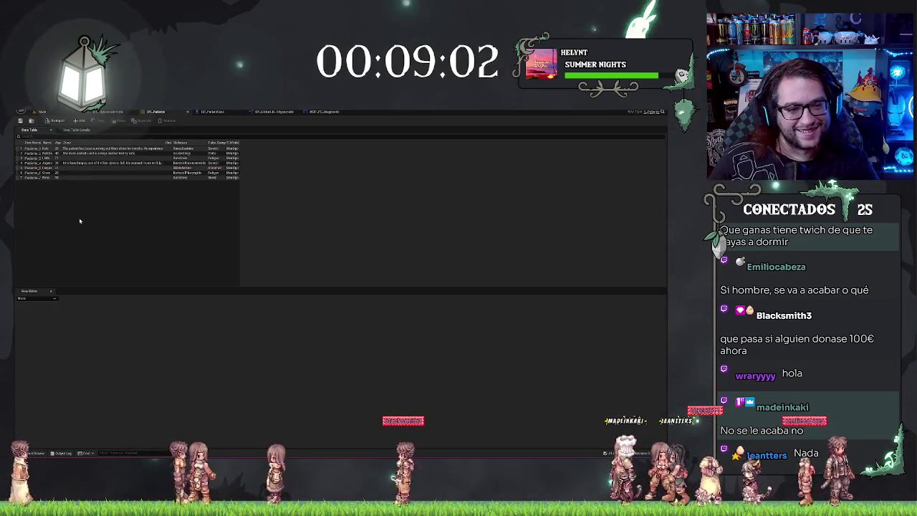
left_click(44, 178)
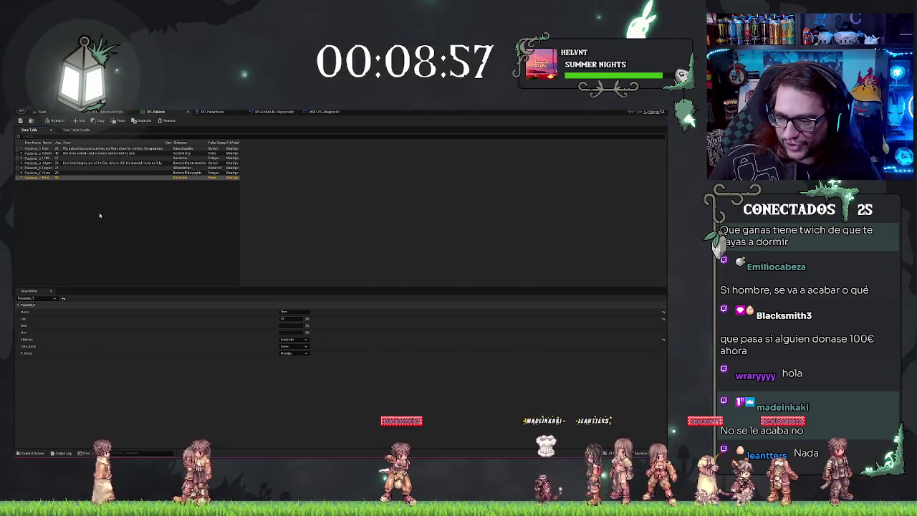
left_click(73, 201)
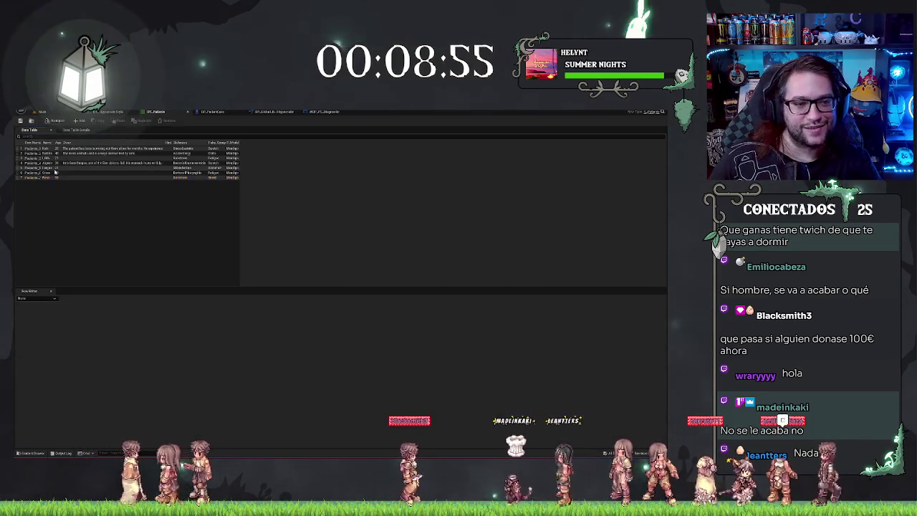
left_click(55, 149)
left_click(135, 228)
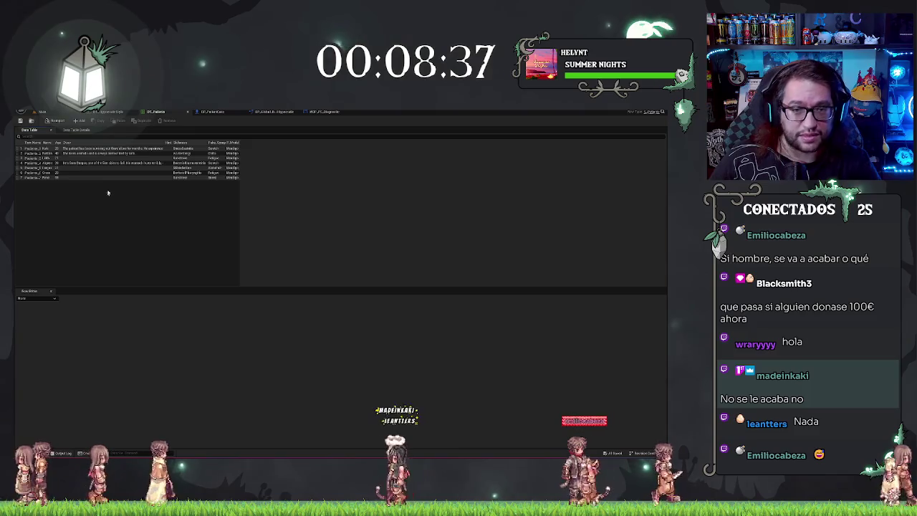
left_click(41, 111)
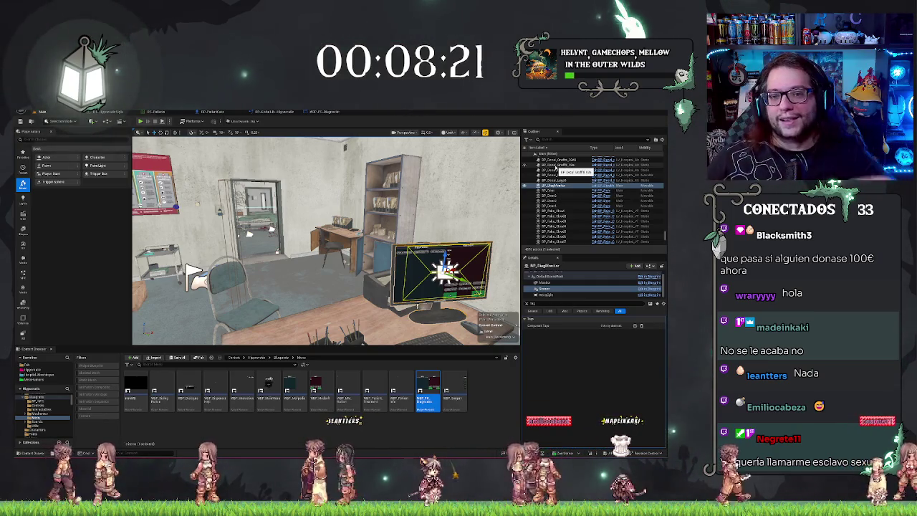
Step: In the WBP_PC_Diagnostic event graph, tidy the nodes and add a WBP_Medical variable getter
left_click(319, 112)
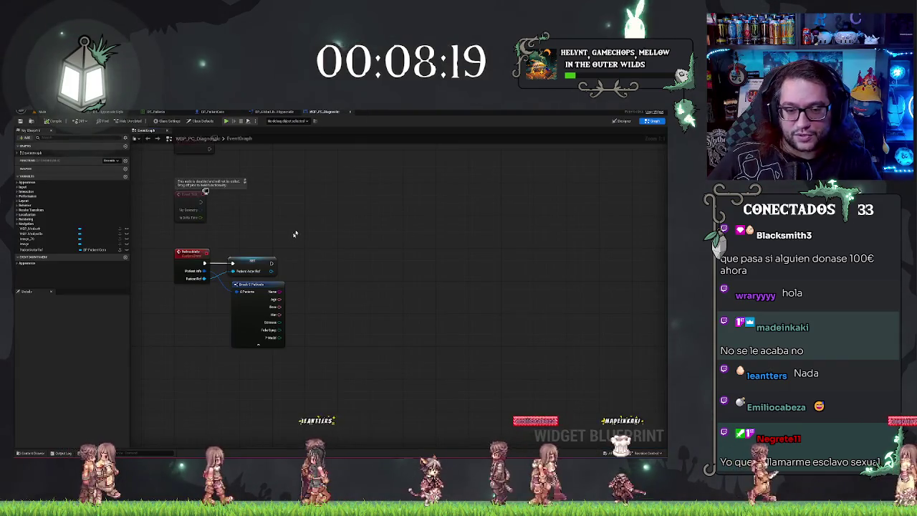
left_click_drag(254, 284, 250, 284)
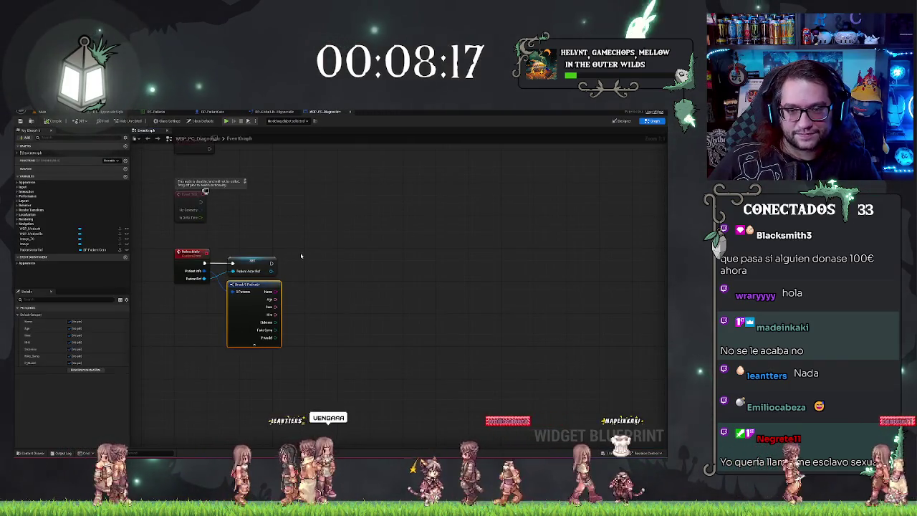
left_click(360, 247)
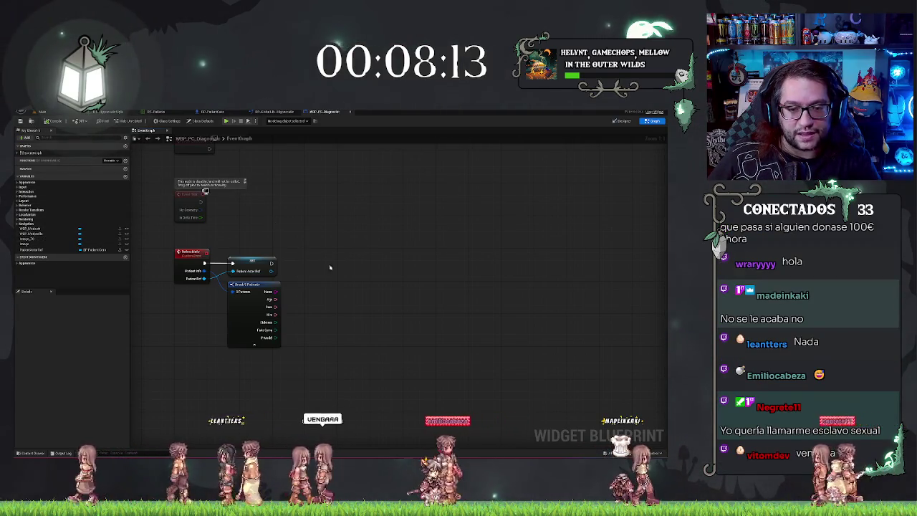
left_click_drag(170, 322, 212, 320)
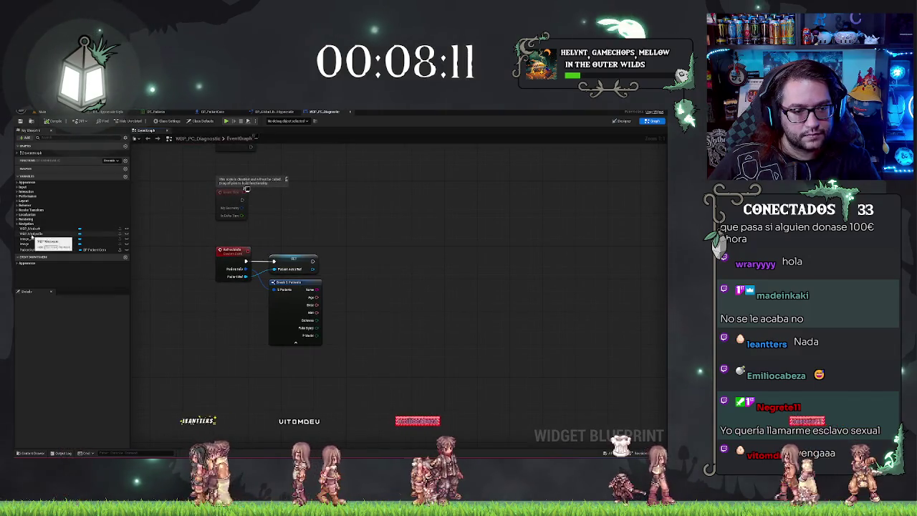
left_click_drag(30, 228, 360, 318)
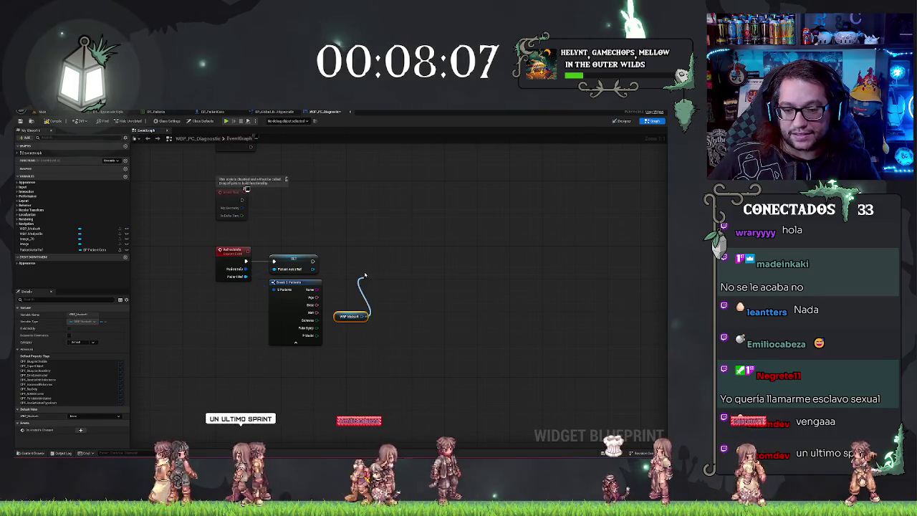
Step: Add a getter node wired off the WBP_Medical reference
left_click_drag(364, 275, 365, 278)
type("set timer")
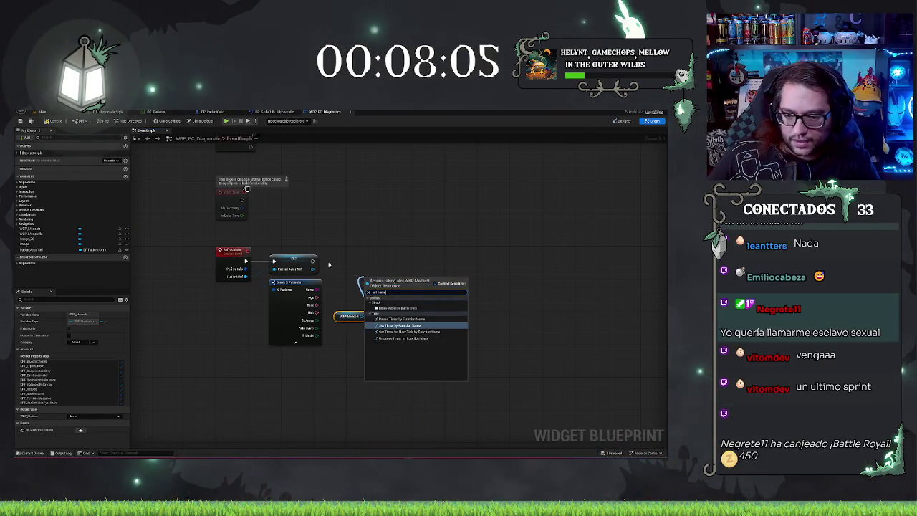
key("BackSpace")
key("BackSpace")
key("BackSpace")
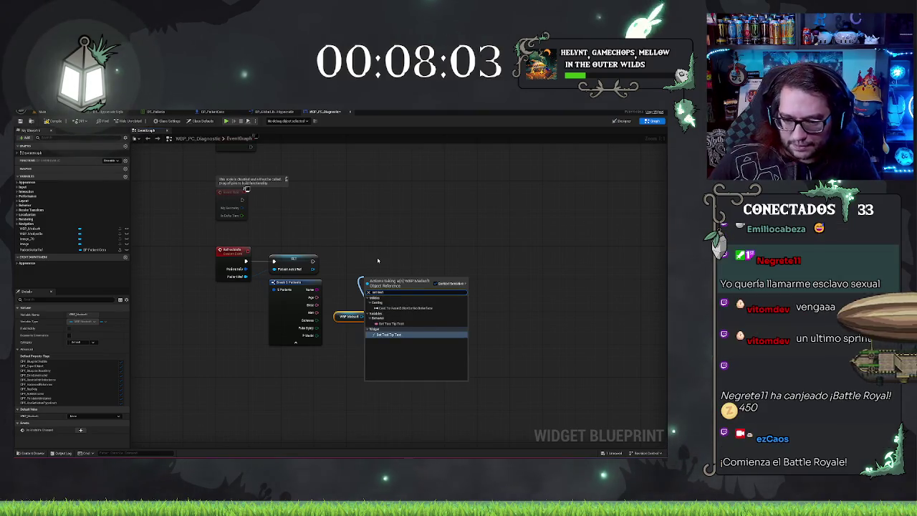
left_click(414, 240)
left_click_drag(364, 316, 385, 308)
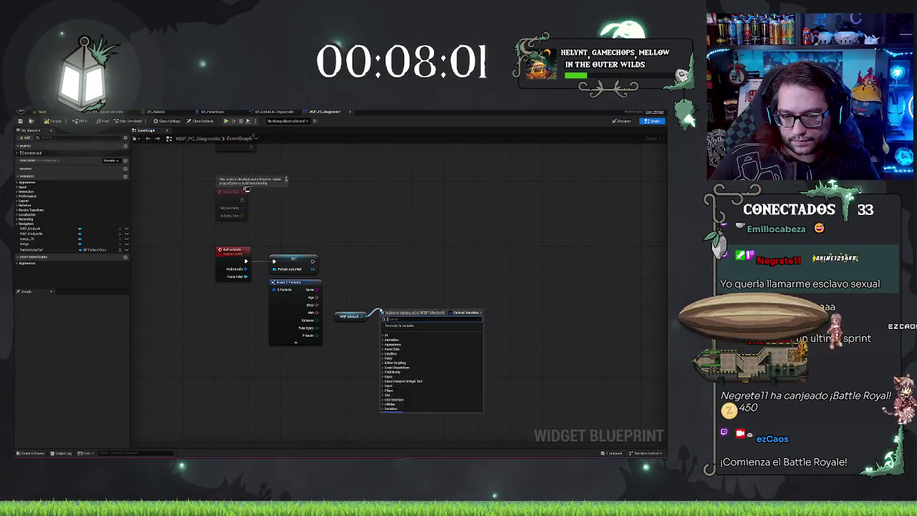
type("getname")
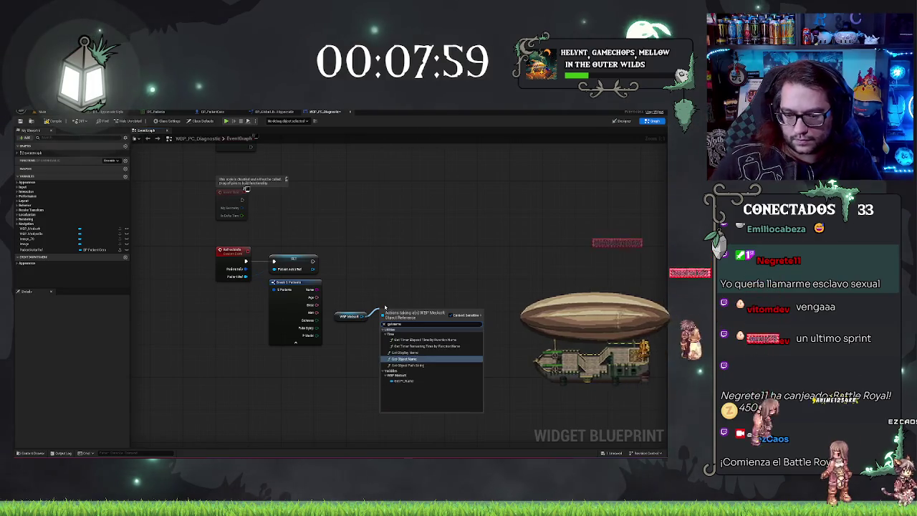
key("Return")
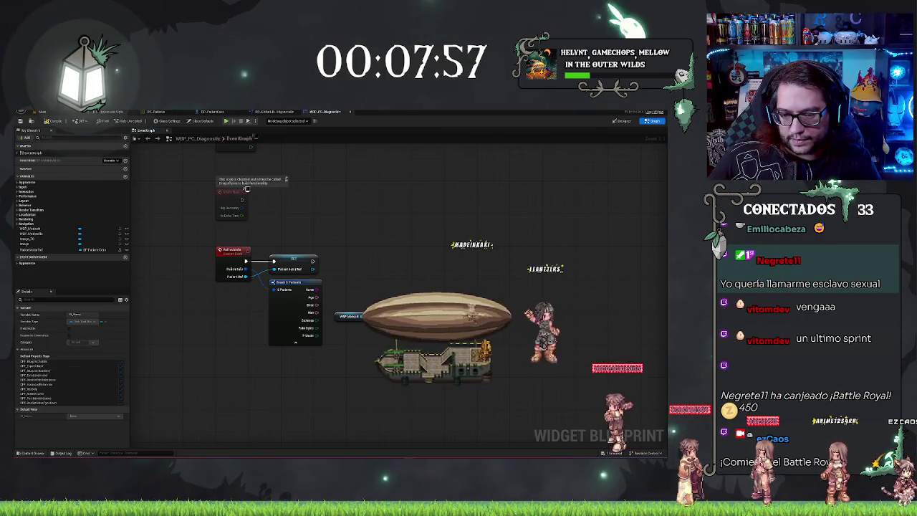
Step: Add a Set Text node fed the patient's Name, targeting the getter, executed after the patient SET
left_click_drag(422, 314, 422, 298)
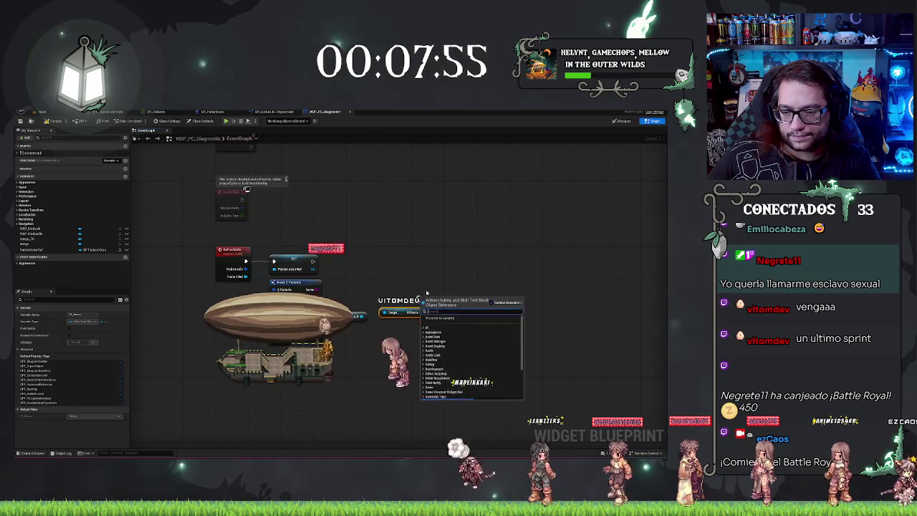
type("set text")
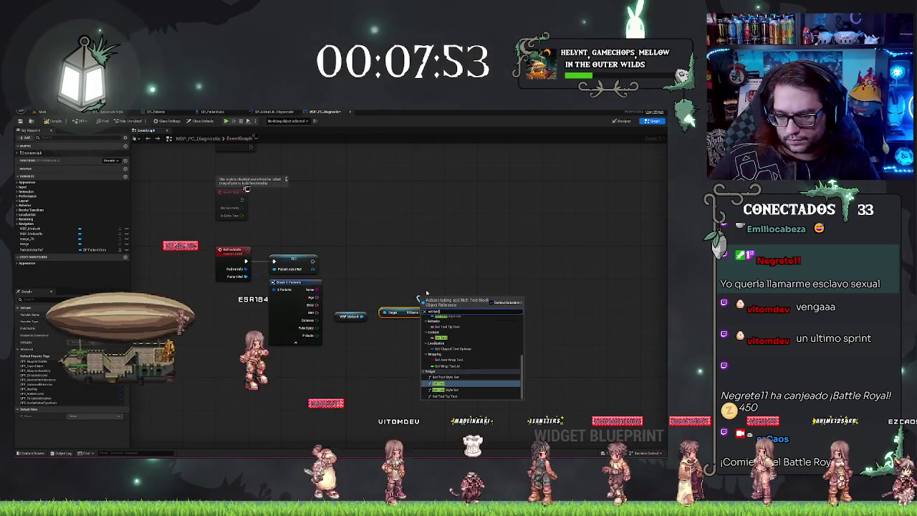
key("Return")
mouse_move(433, 299)
left_mouse_down()
mouse_move(424, 259)
mouse_move(372, 288)
mouse_move(316, 290)
left_mouse_up()
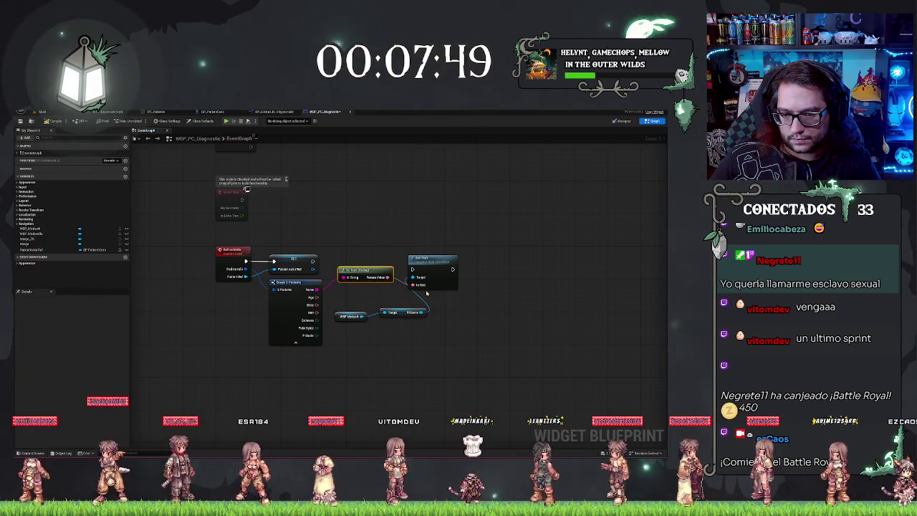
left_click_drag(413, 270, 314, 264)
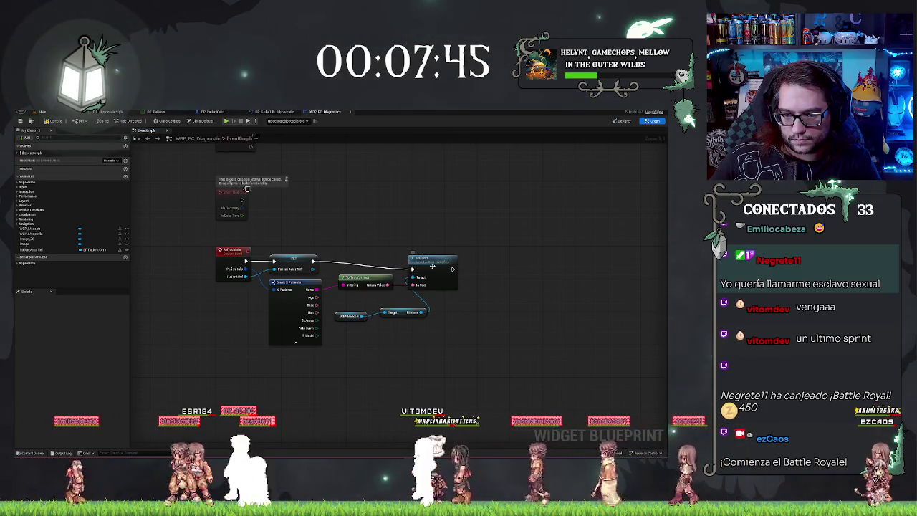
left_click_drag(432, 258, 433, 250)
left_click_drag(427, 313, 414, 269)
Step: Search the action list for player and age entries without adding anything, then return to UpdatePC_Info
mouse_move(326, 300)
left_mouse_down()
mouse_move(404, 321)
mouse_move(392, 299)
mouse_move(384, 320)
left_mouse_up()
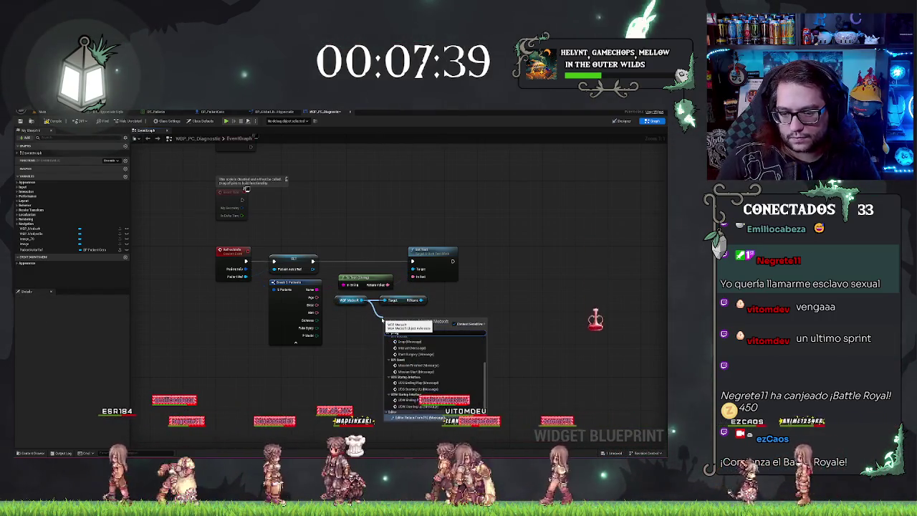
type("playe")
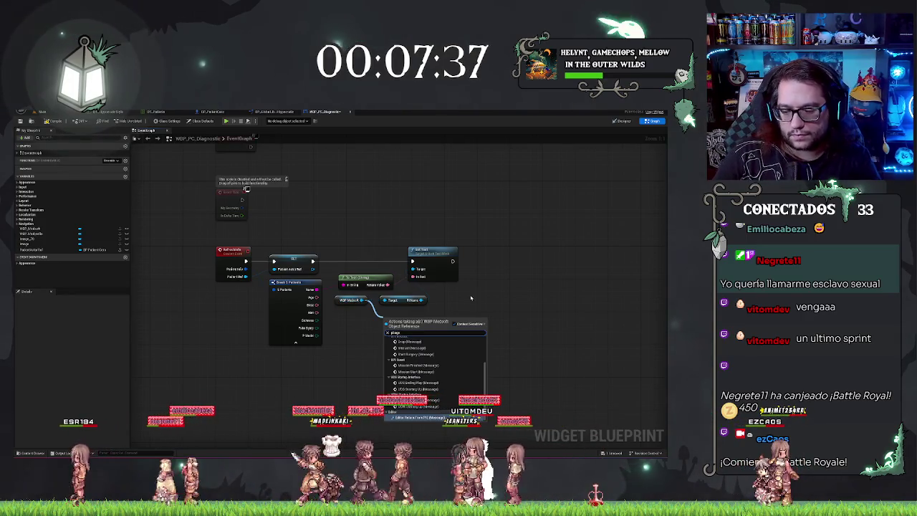
key("BackSpace")
key("BackSpace")
key("BackSpace")
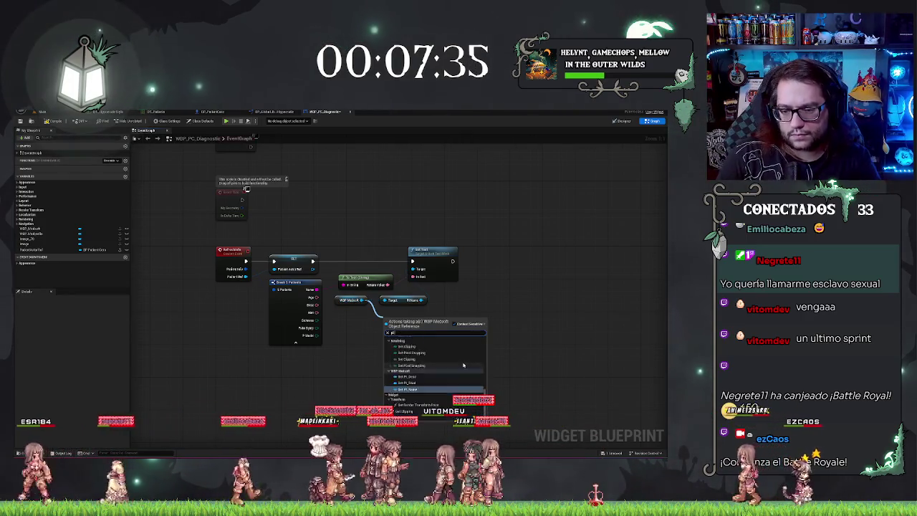
key("BackSpace")
key("BackSpace")
type("age")
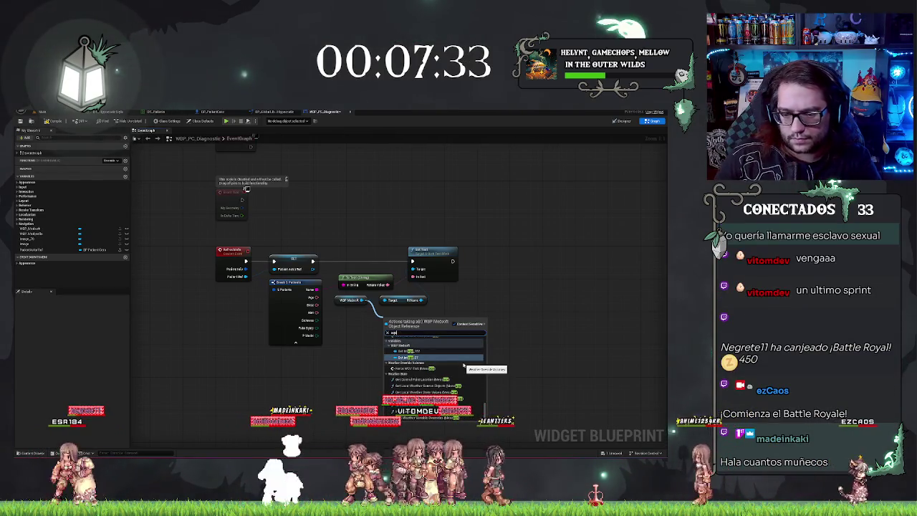
scroll(465, 365, "down", 3)
scroll(429, 360, "down", 3)
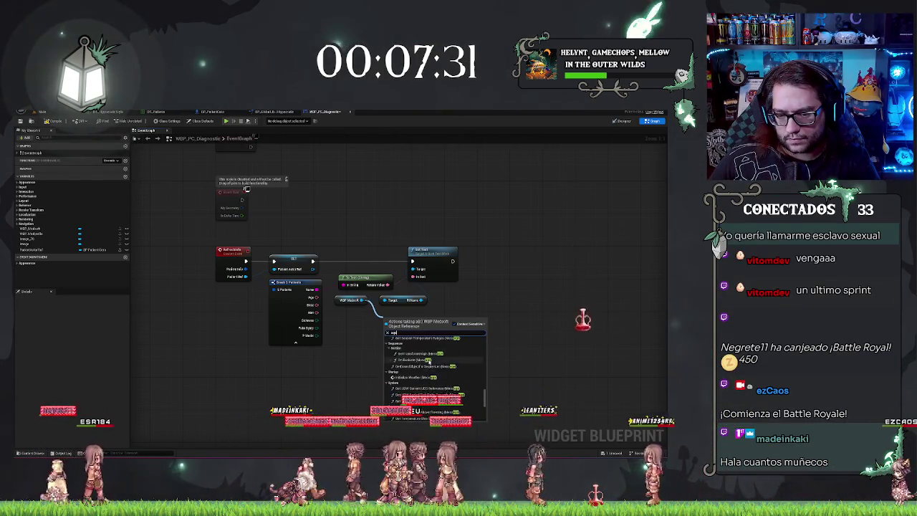
scroll(427, 360, "up", 5)
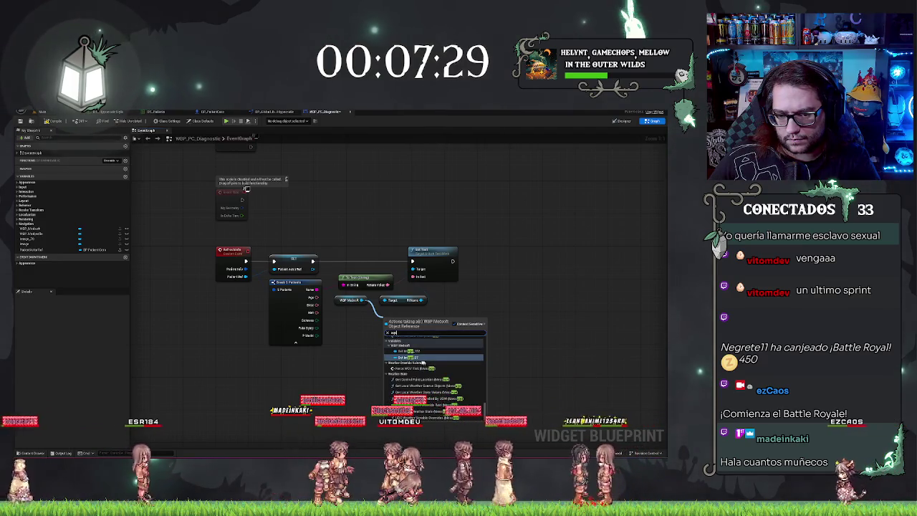
key("Escape")
left_click(274, 112)
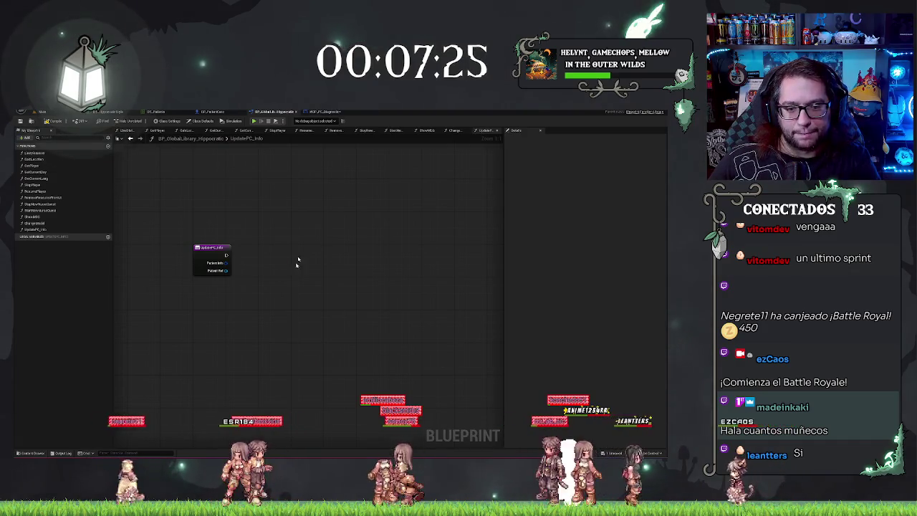
Step: Add Get All Actors Of Class after the entry node, choose its class, and get one found actor
left_click_drag(226, 255, 262, 258)
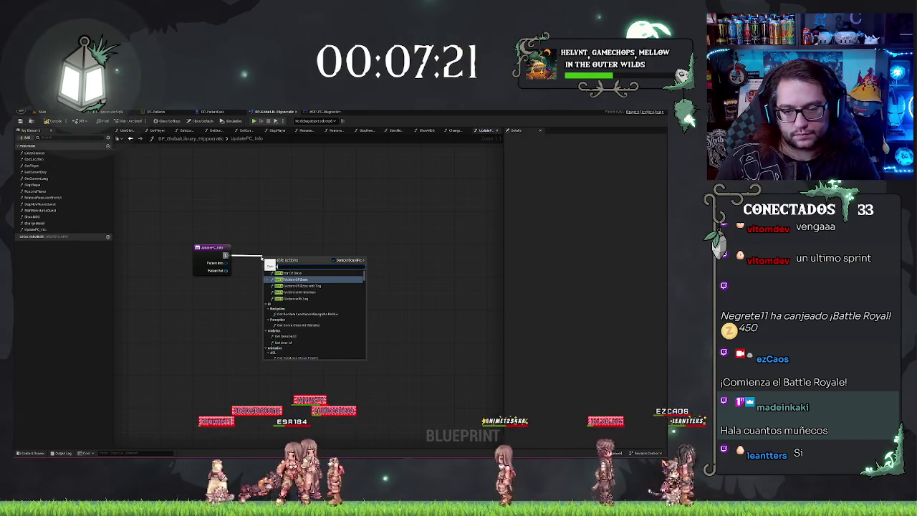
type("all")
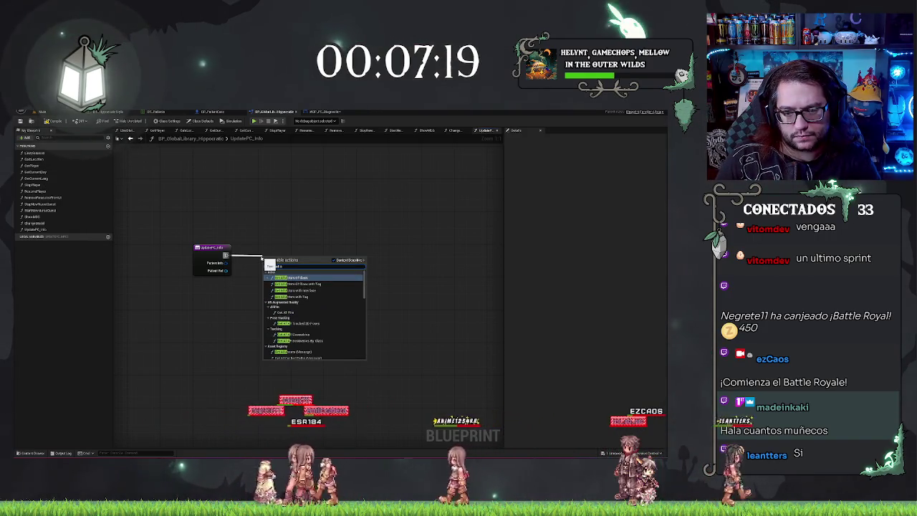
key("Return")
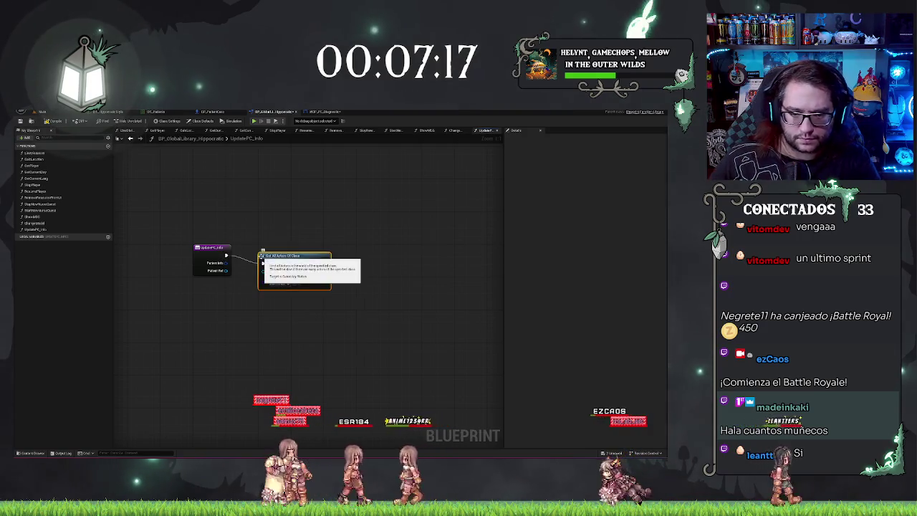
left_click(279, 284)
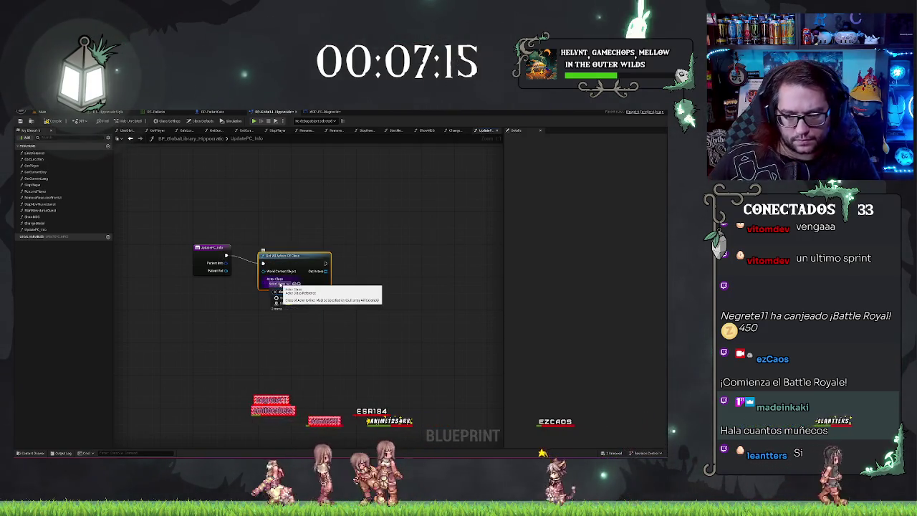
mouse_move(280, 258)
left_mouse_down()
mouse_move(272, 251)
mouse_move(331, 278)
left_mouse_up()
type("get a")
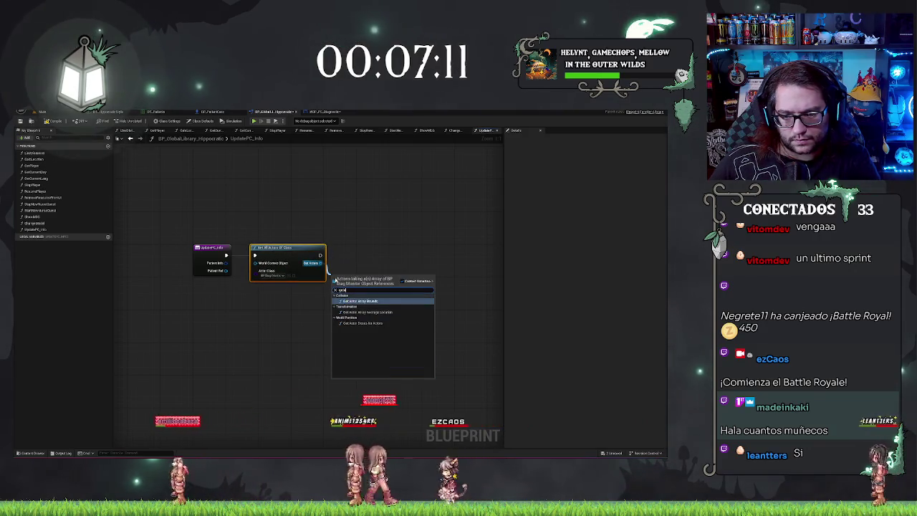
type("rr")
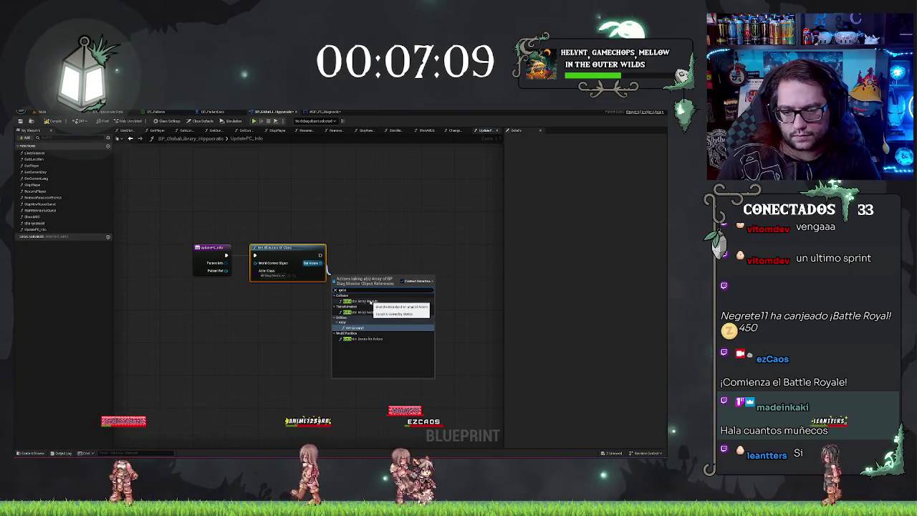
key("Return")
Step: Get that actor's Widget and cast it to WBP_PC_Diagnostic
mouse_move(370, 282)
left_mouse_down()
mouse_move(420, 268)
mouse_move(385, 263)
left_mouse_up()
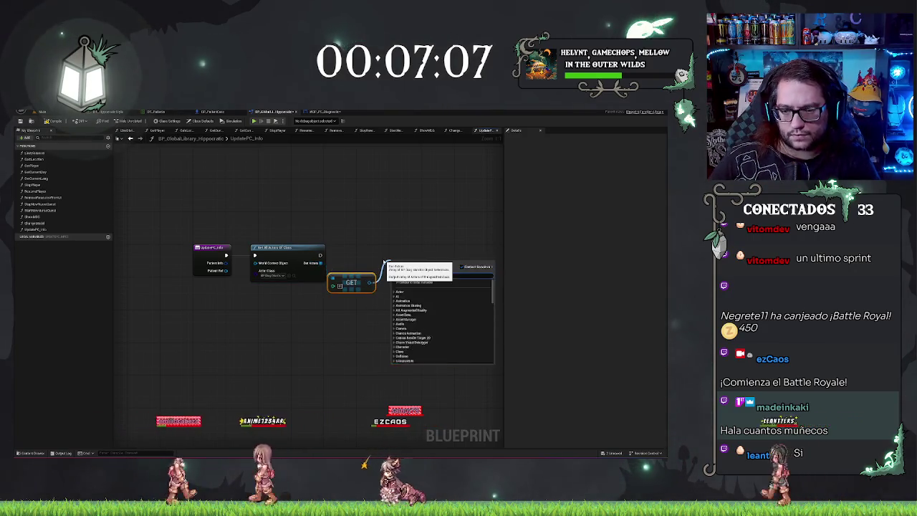
type("get widget")
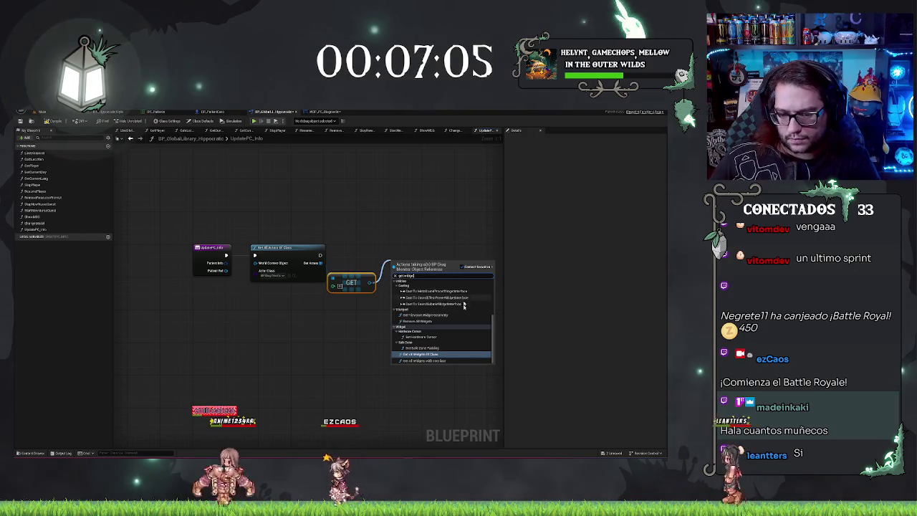
type("t")
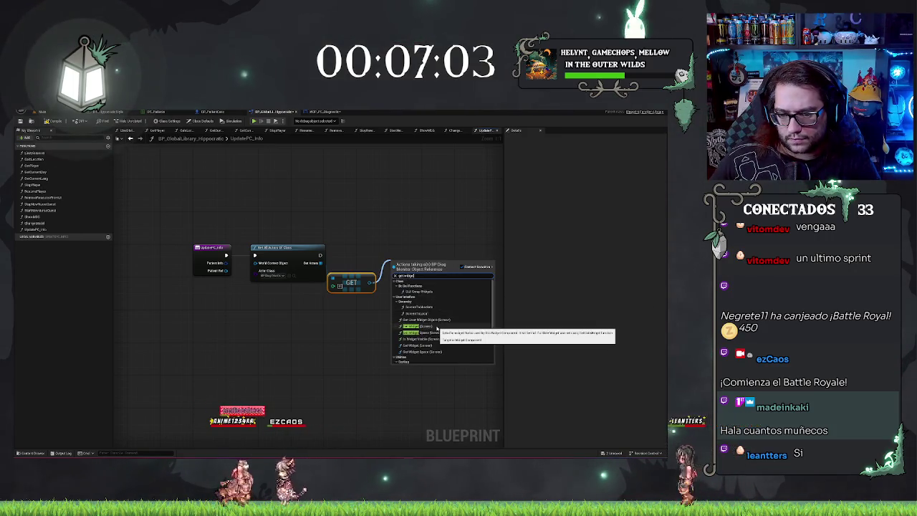
left_click(437, 329)
mouse_move(355, 255)
left_mouse_down()
mouse_move(404, 312)
mouse_move(417, 314)
mouse_move(409, 304)
mouse_move(439, 285)
left_mouse_up()
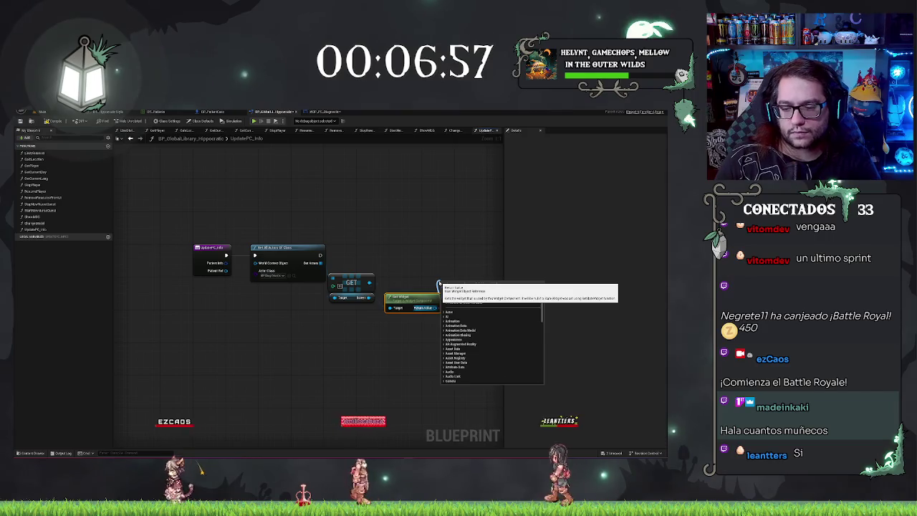
type("text")
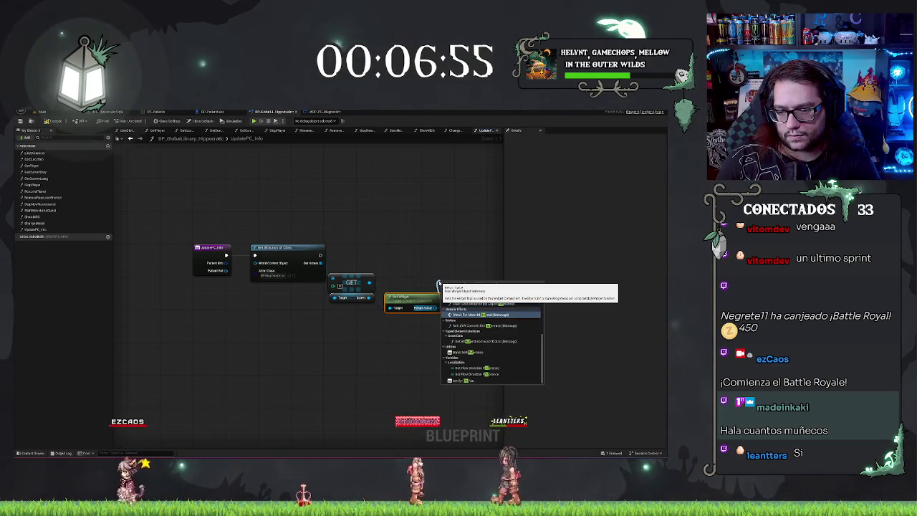
key("BackSpace")
key("BackSpace")
key("BackSpace")
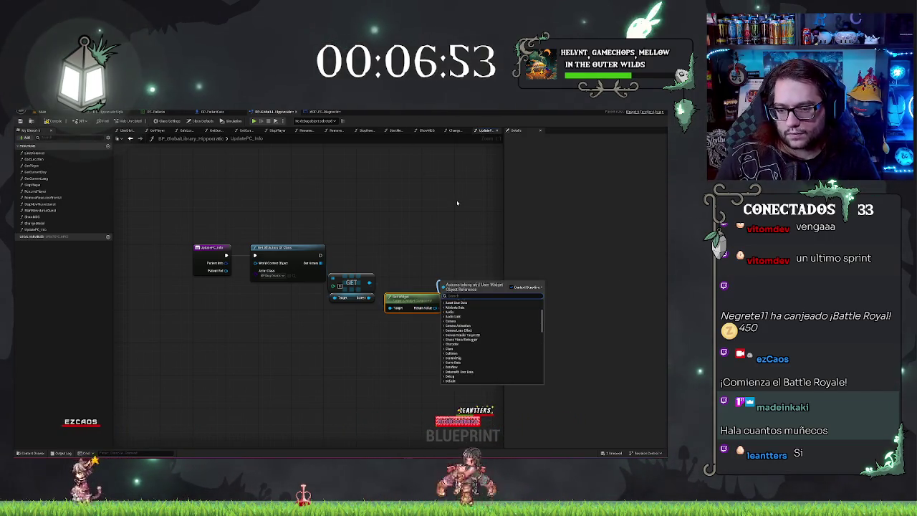
type("cast to diag")
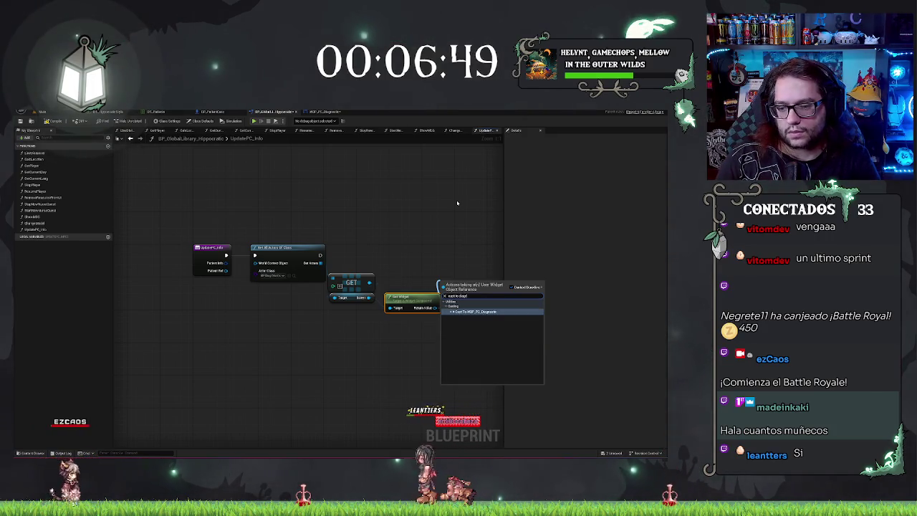
key("Return")
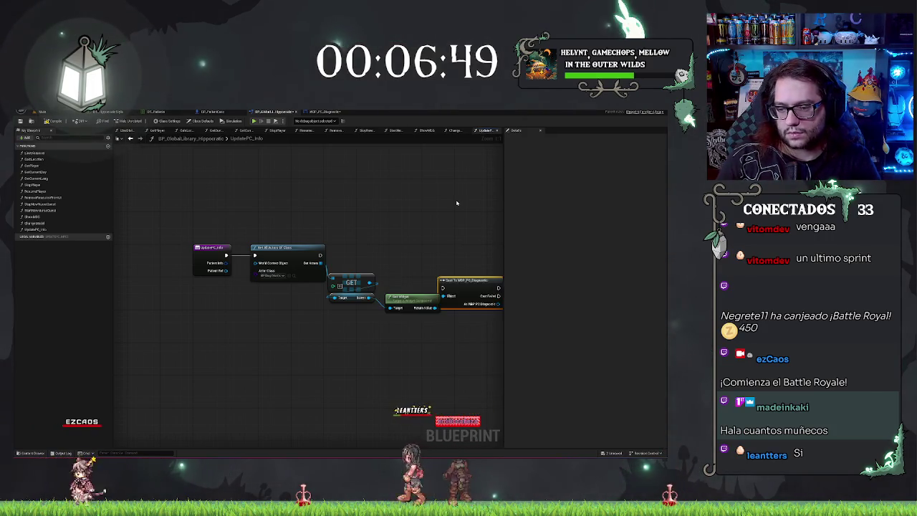
Step: Convert the cast to a pure cast and call Refresh Info on its result
right_click(468, 279)
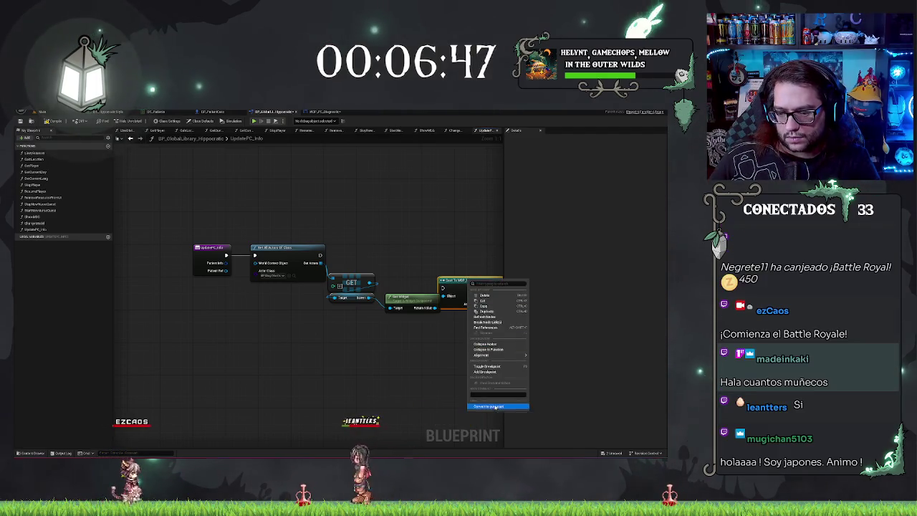
left_click(487, 403)
mouse_move(446, 283)
left_mouse_down()
mouse_move(410, 279)
mouse_move(459, 268)
mouse_move(473, 245)
left_mouse_up()
type("refresh")
key("Return")
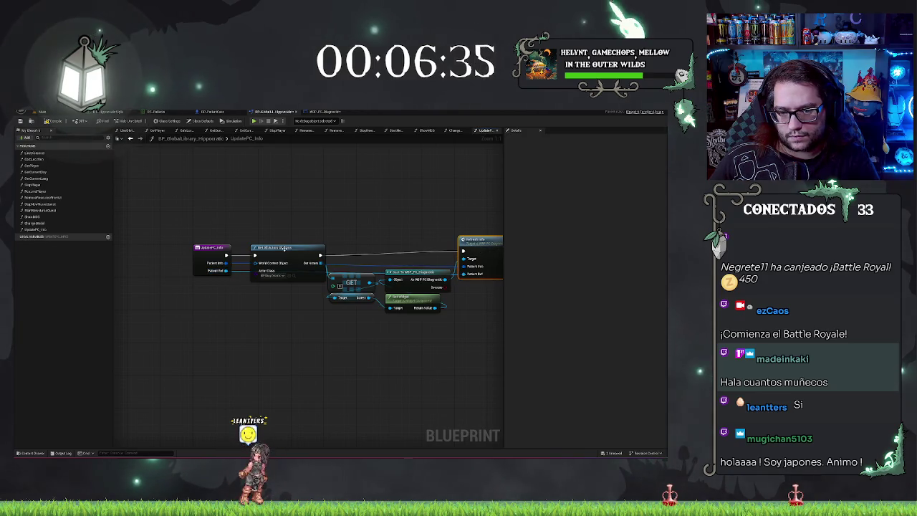
Step: Frame the full UpdatePC_Info chain, then switch to the WBP_PC_Diagnostic blueprint
left_click_drag(411, 198, 344, 187)
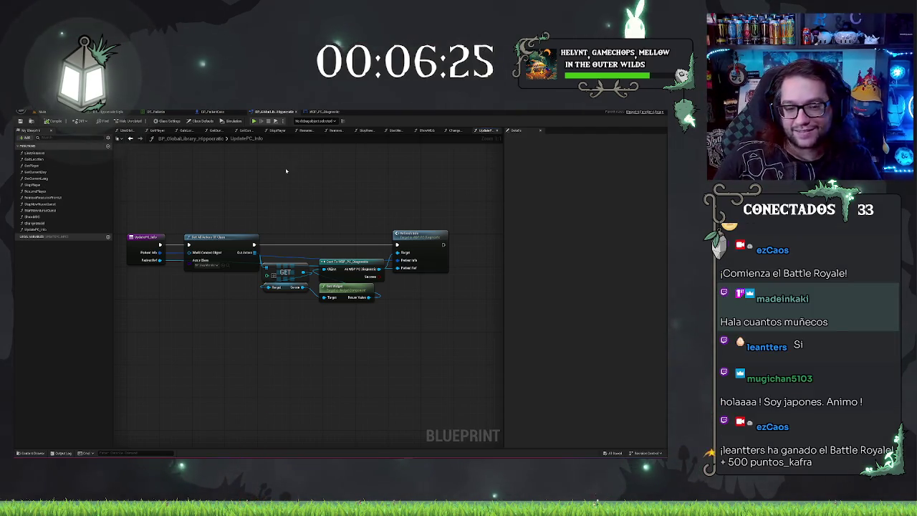
left_click_drag(285, 171, 258, 162)
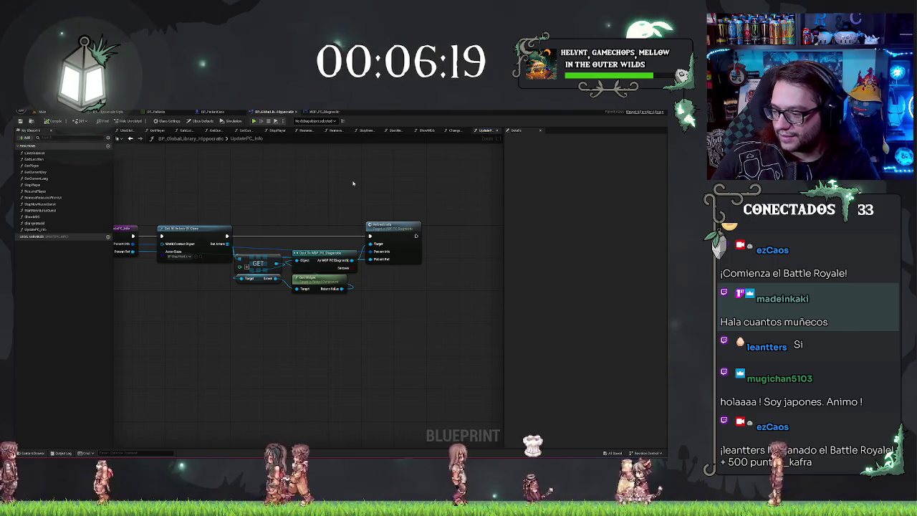
scroll(266, 164, "down", 1)
scroll(256, 198, "up", 1)
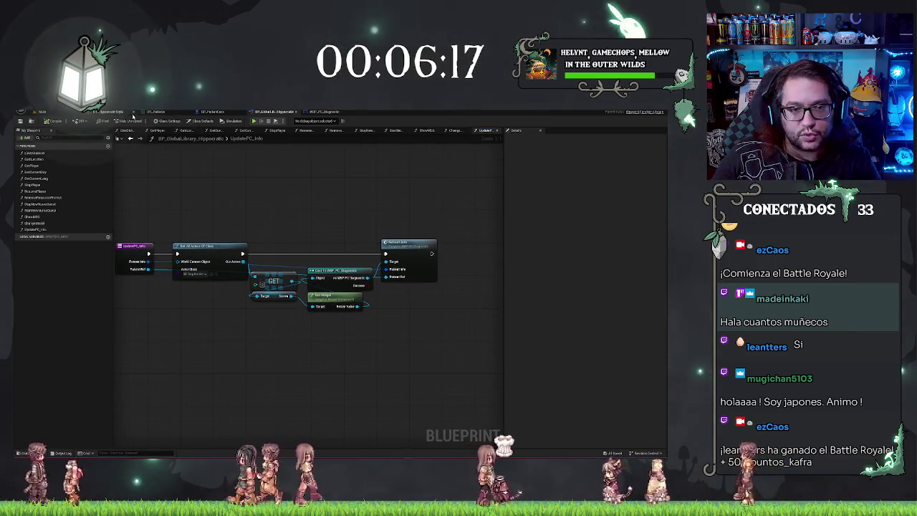
left_click(324, 112)
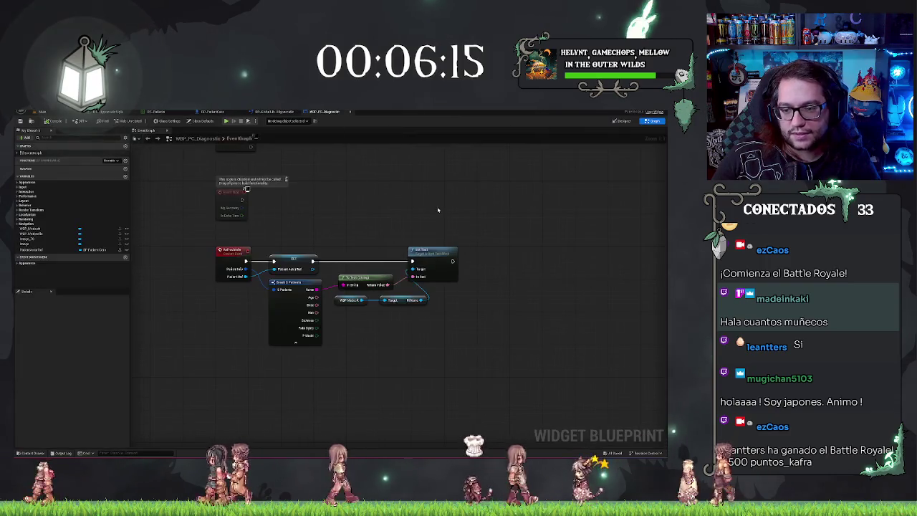
Step: Open WBP_Medsoft from the Designer hierarchy, inspect its Age text element, then return to WBP_PC_Diagnostic's graph
left_click_drag(437, 210, 384, 196)
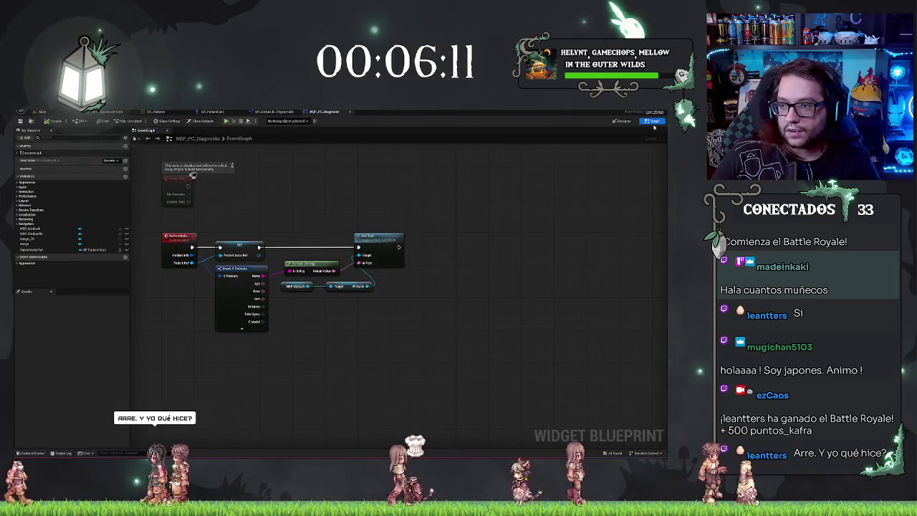
left_click(623, 121)
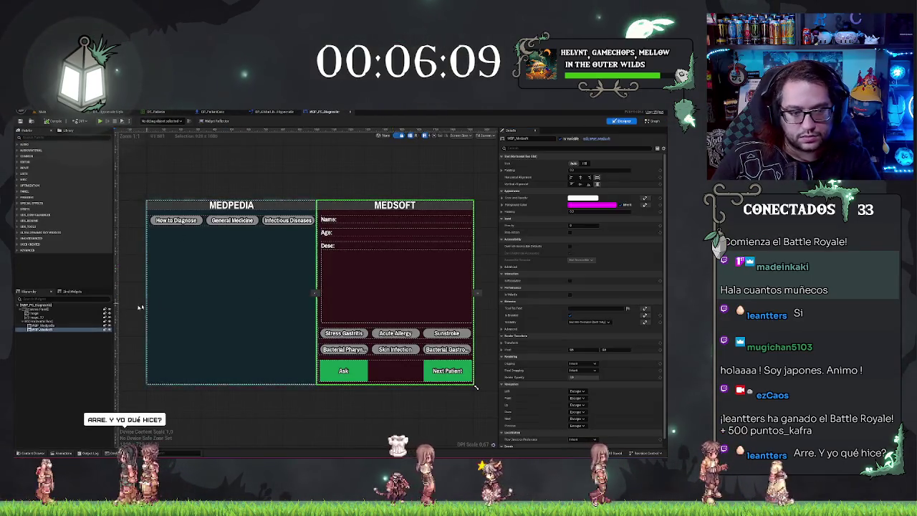
right_click(42, 330)
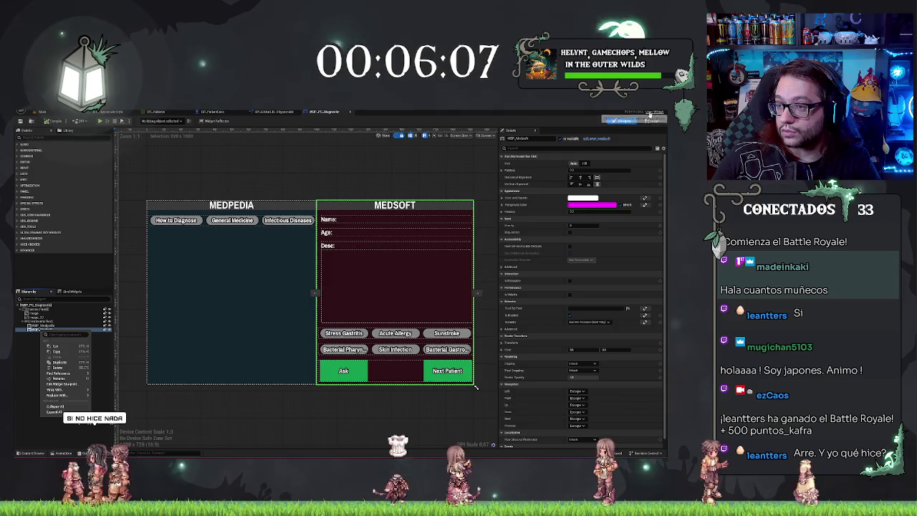
left_click(62, 384)
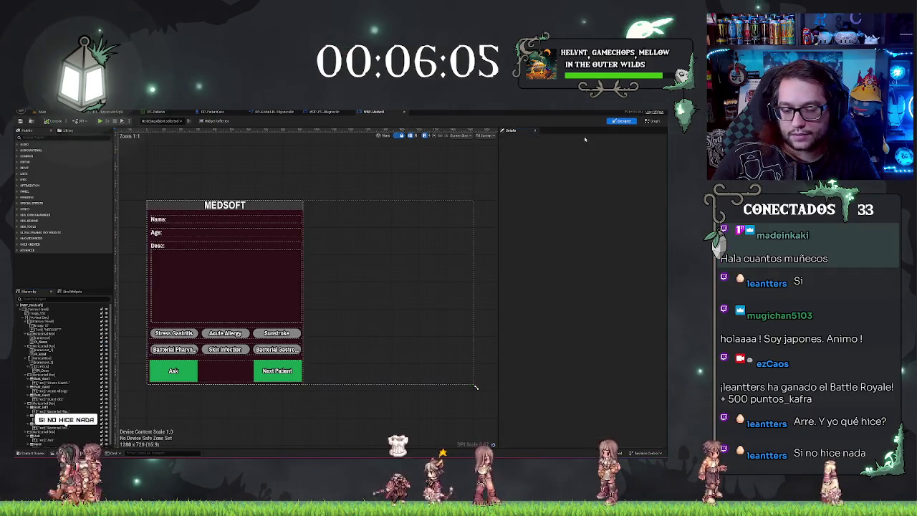
left_click(174, 232)
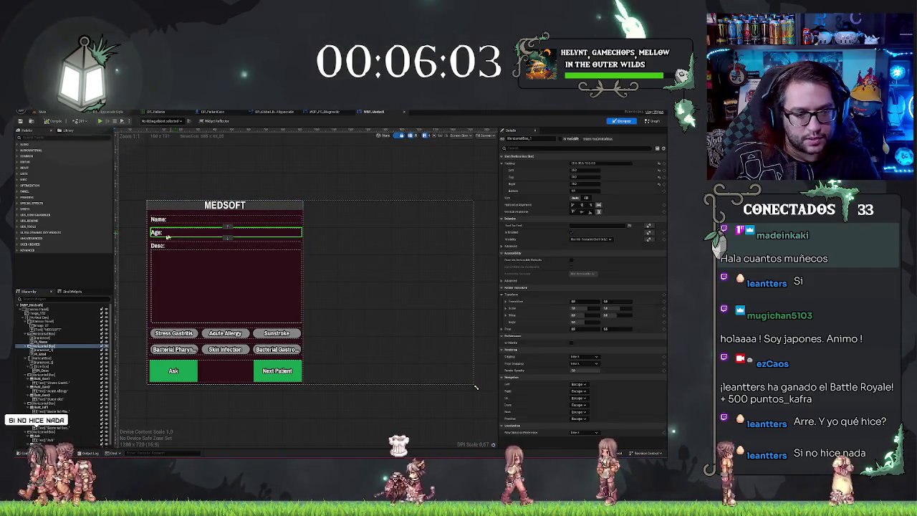
left_click(42, 354)
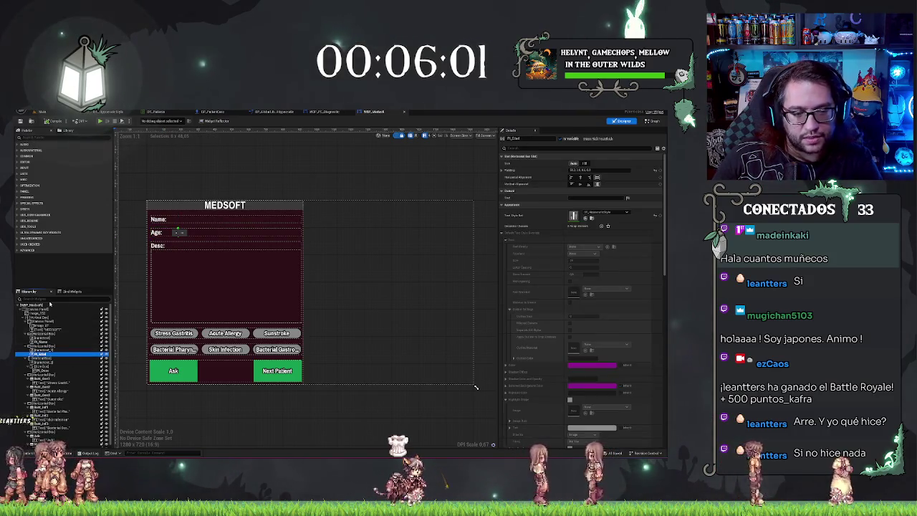
key("F2")
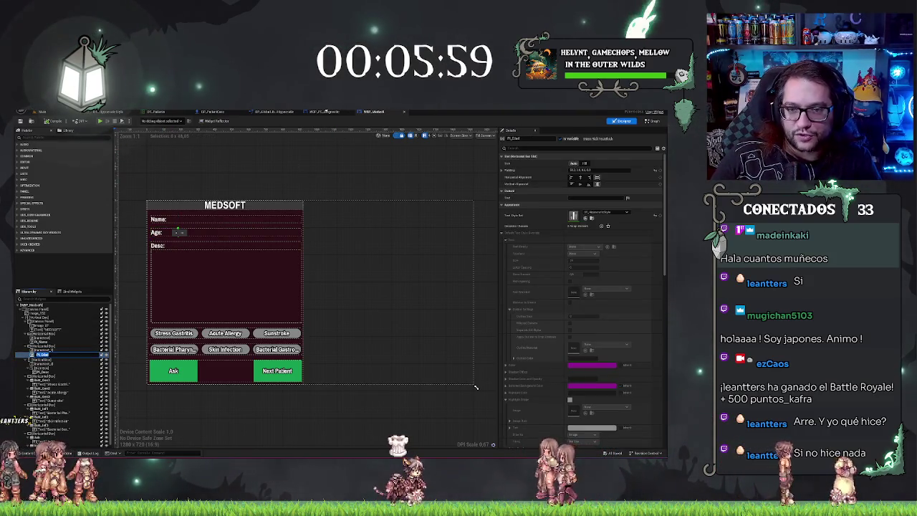
left_click(327, 112)
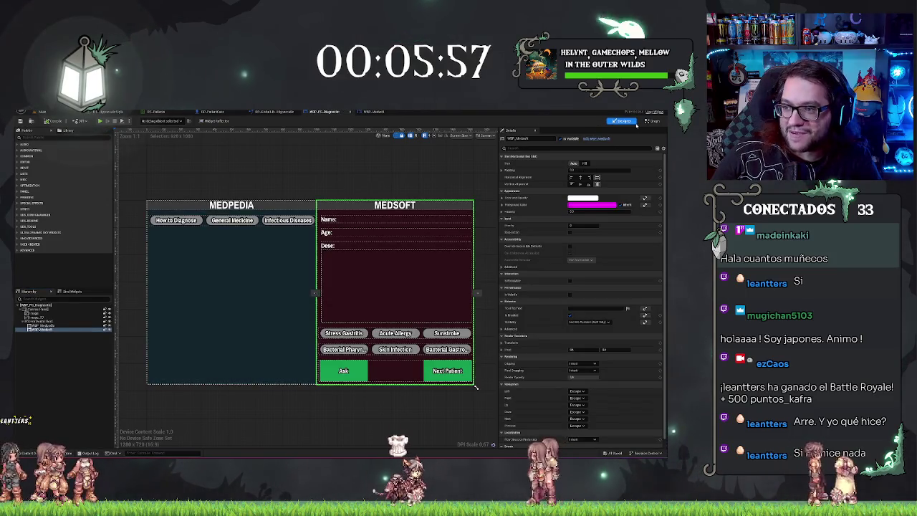
left_click(652, 121)
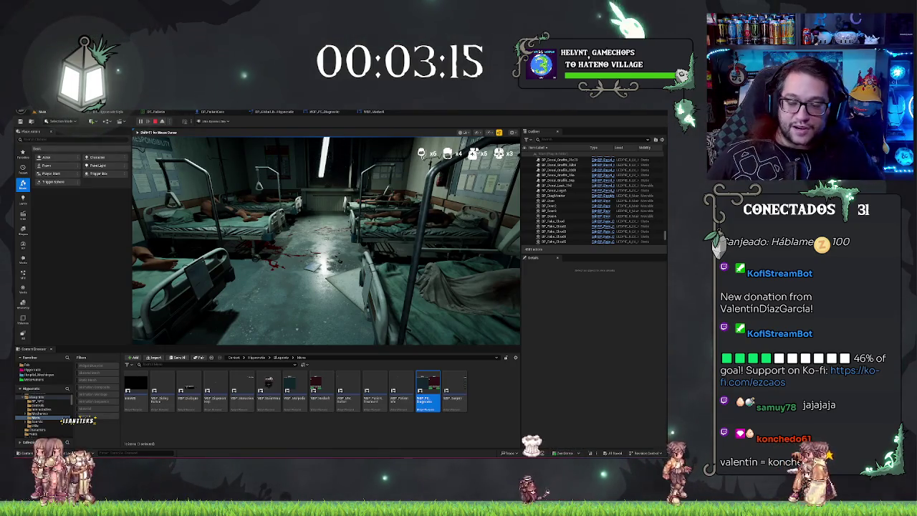
Step: Walk down the red-lit corridor and around the waiting area, then stop the playtest
key("w")
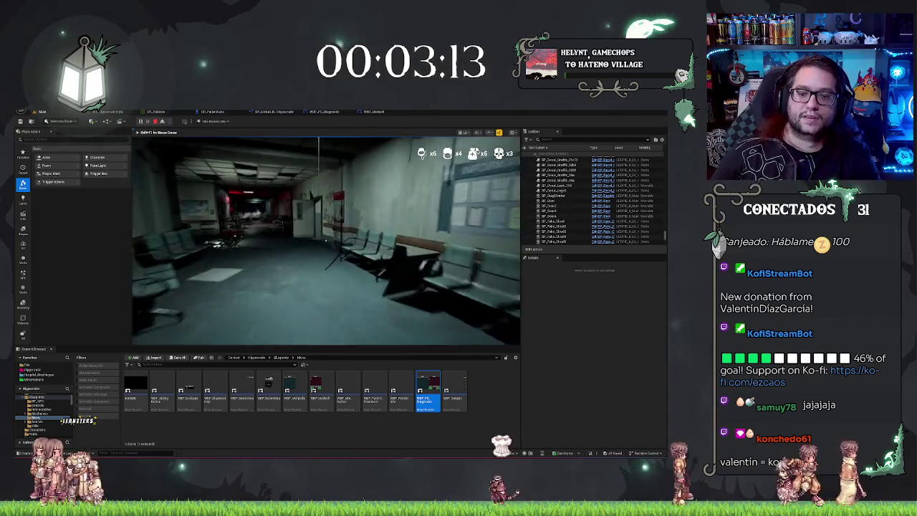
key("w")
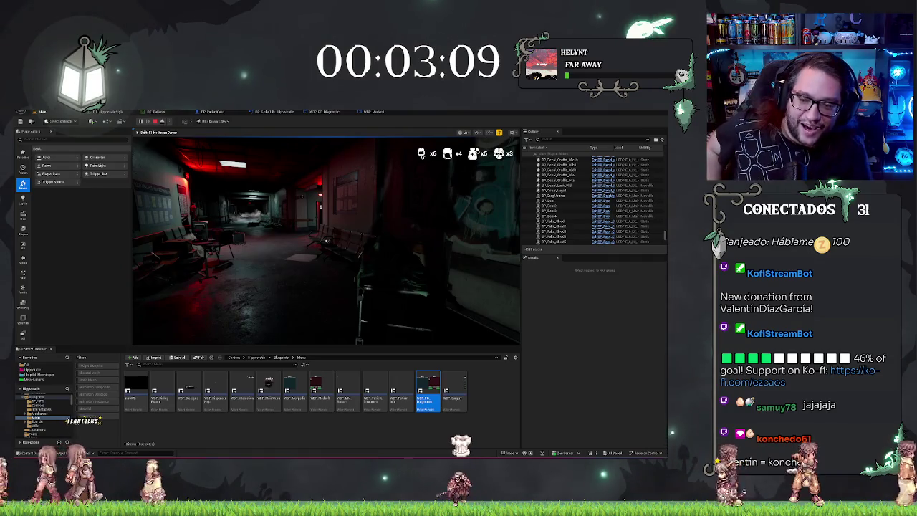
key("a")
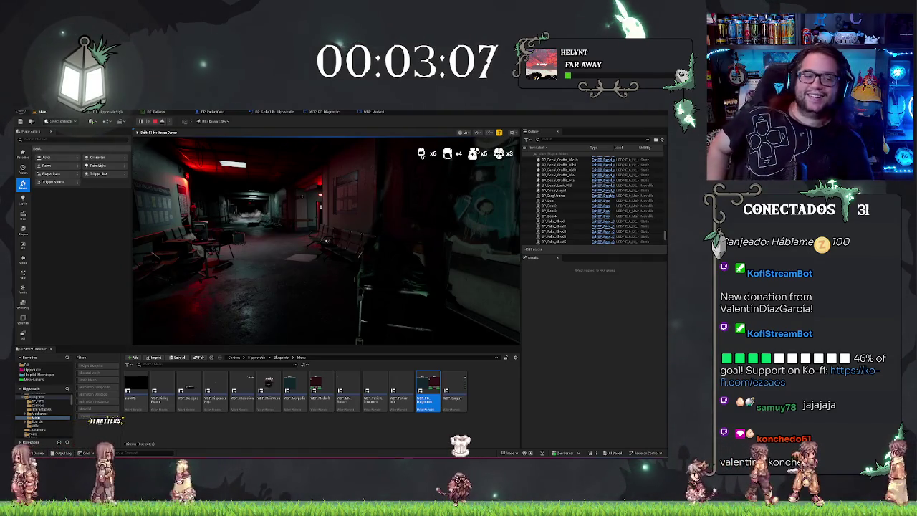
key("w")
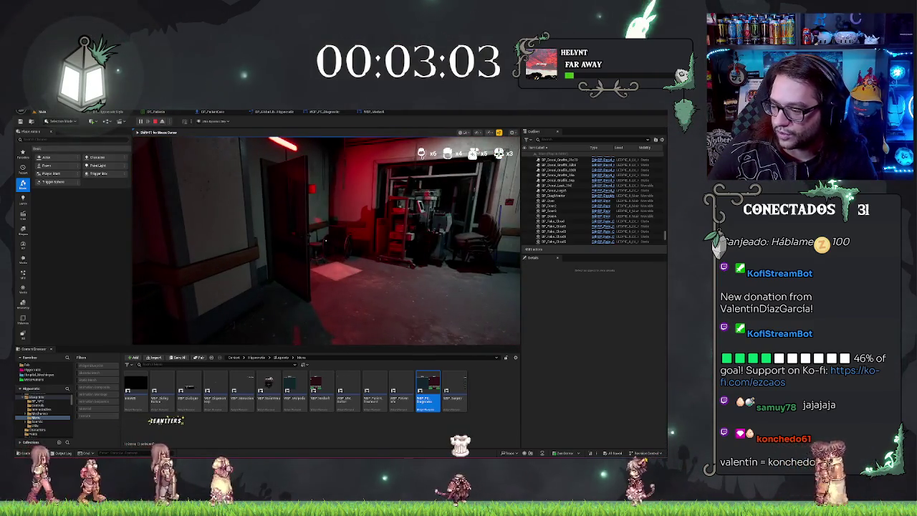
key("Escape")
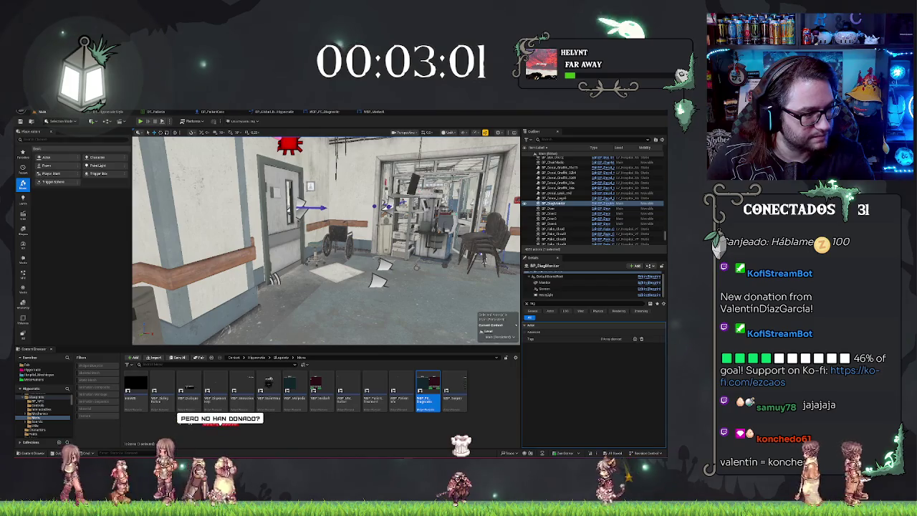
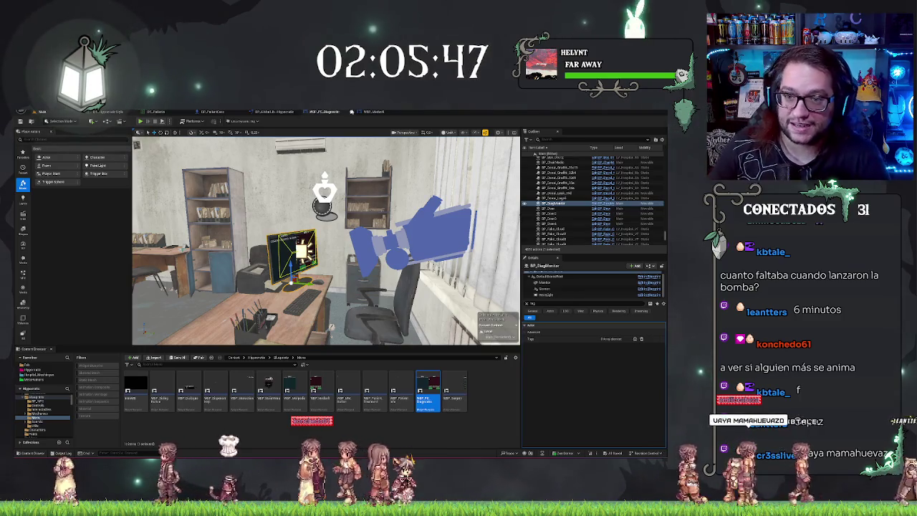
Step: Review the Desc text box in WBP_Medsoft, then add a Pt_Desc getter in the diagnostic graph
left_click(366, 112)
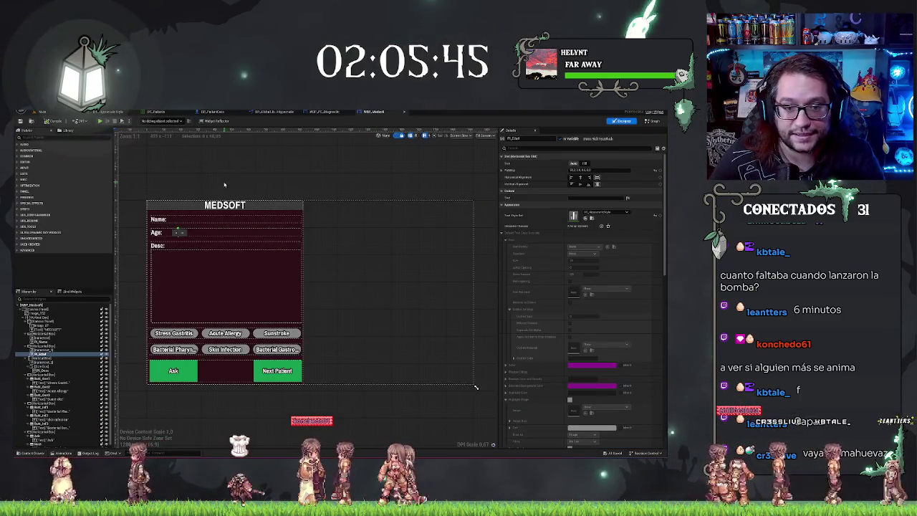
left_click(180, 262)
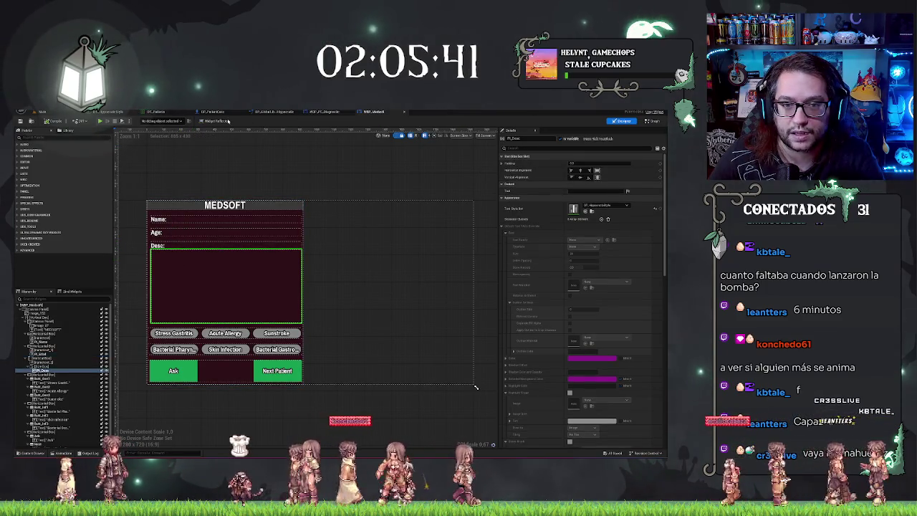
left_click(324, 112)
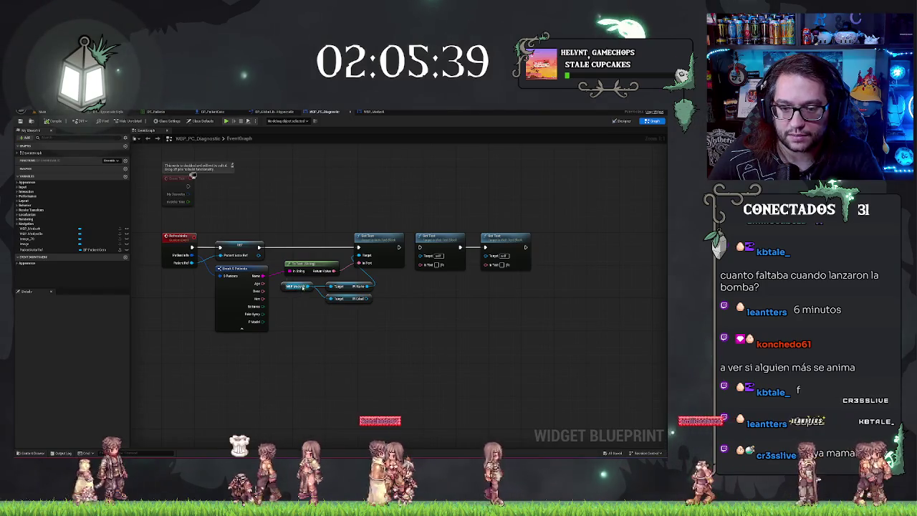
left_click_drag(304, 287, 318, 317)
type("desc")
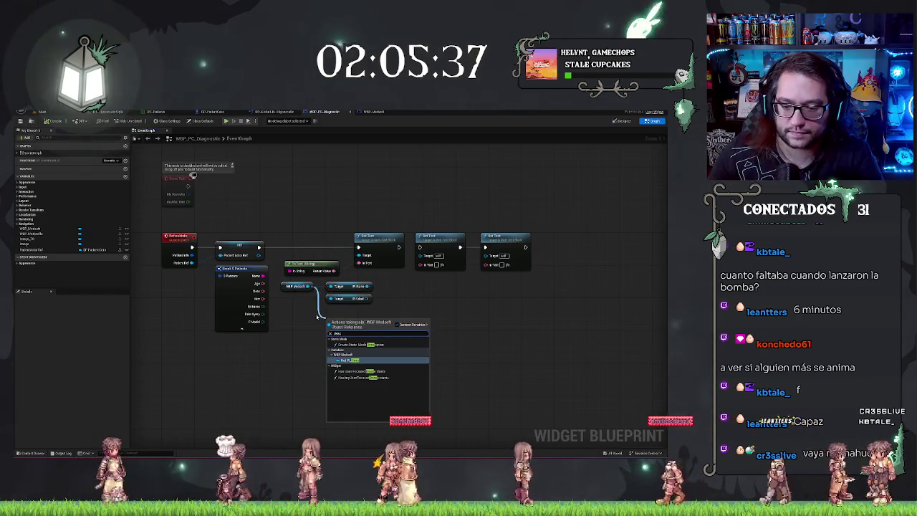
key("Return")
Step: Connect Pt Label and Pt Desc to the second and third Set Text targets and feed the text input
left_click_drag(368, 298, 422, 256)
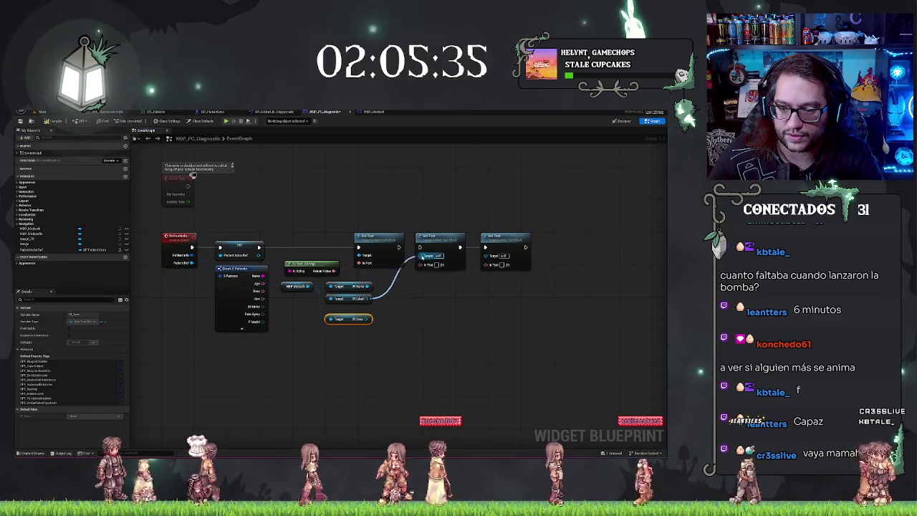
left_click_drag(368, 319, 485, 256)
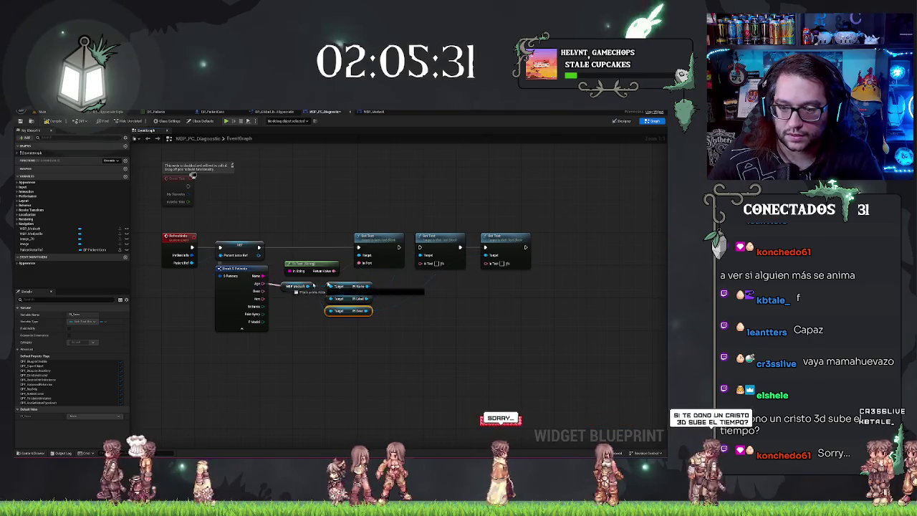
left_click_drag(421, 263, 369, 298)
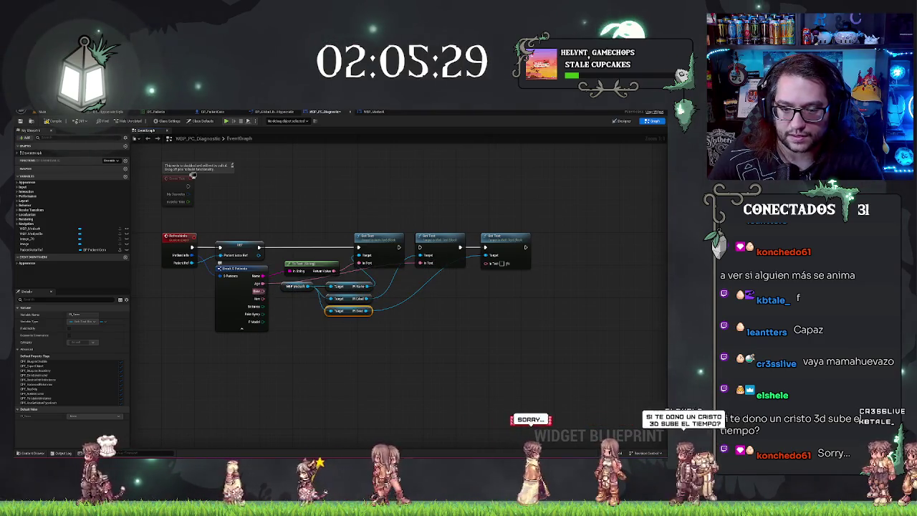
left_click(276, 337)
left_click_drag(277, 298, 253, 295)
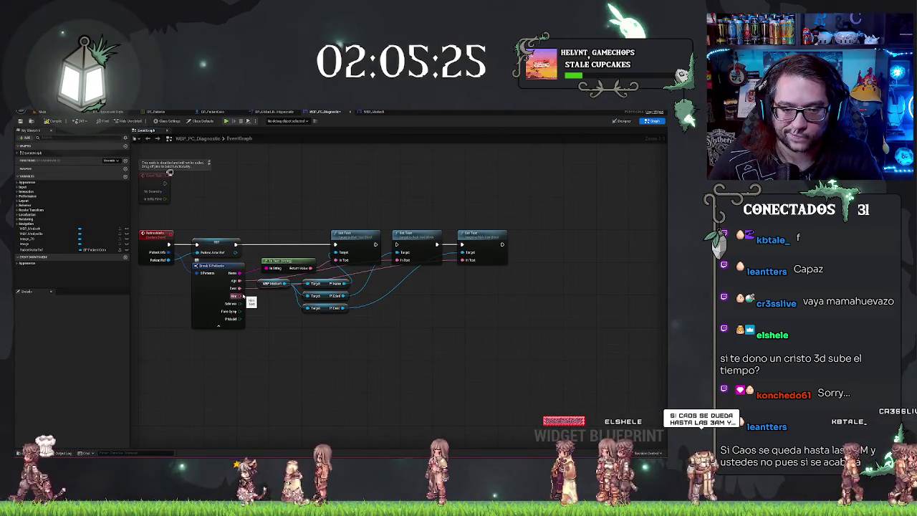
Step: Inspect the SET patient node and pull a new node from the patient struct's Sickness output
left_click(209, 245)
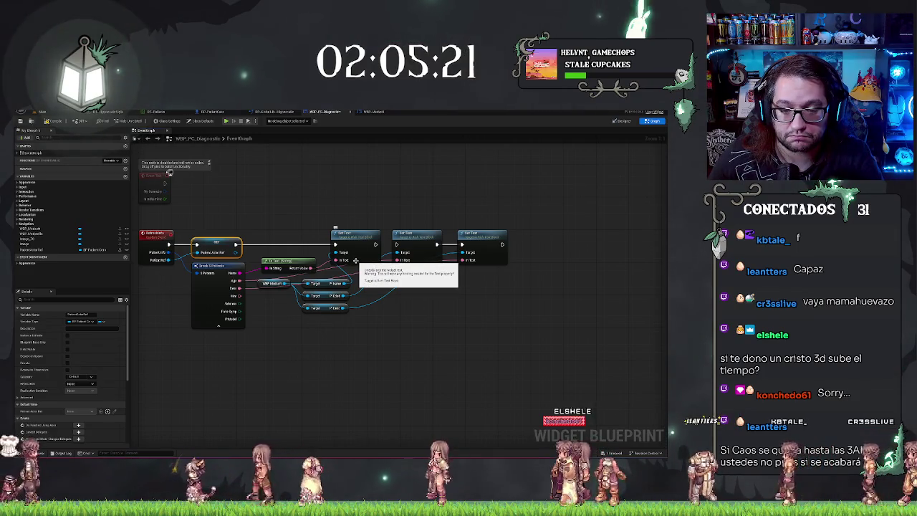
left_click(239, 209)
left_click_drag(268, 346, 311, 323)
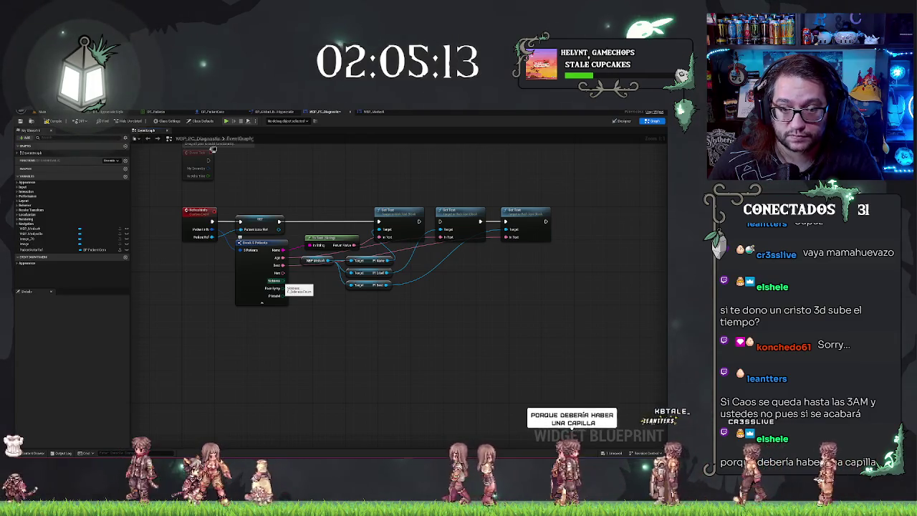
mouse_move(359, 304)
left_mouse_down()
mouse_move(356, 357)
mouse_move(322, 341)
left_mouse_up()
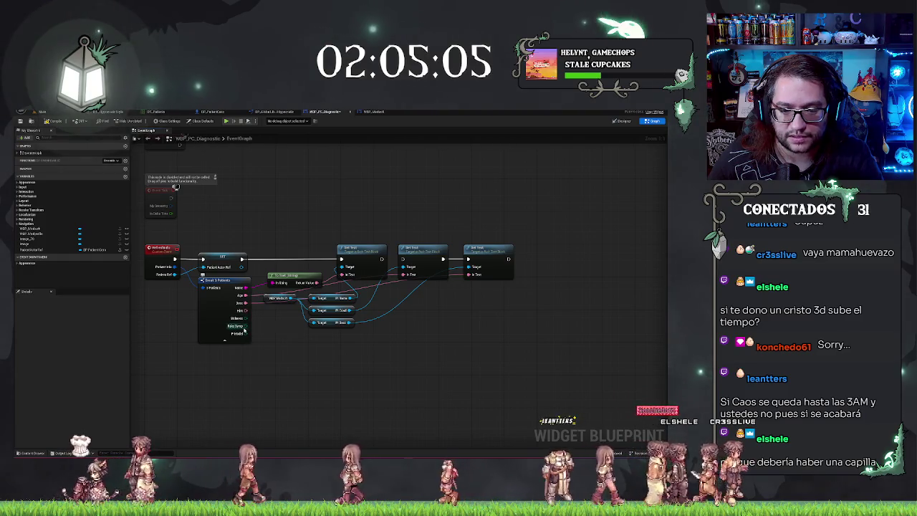
left_click_drag(264, 356, 270, 345)
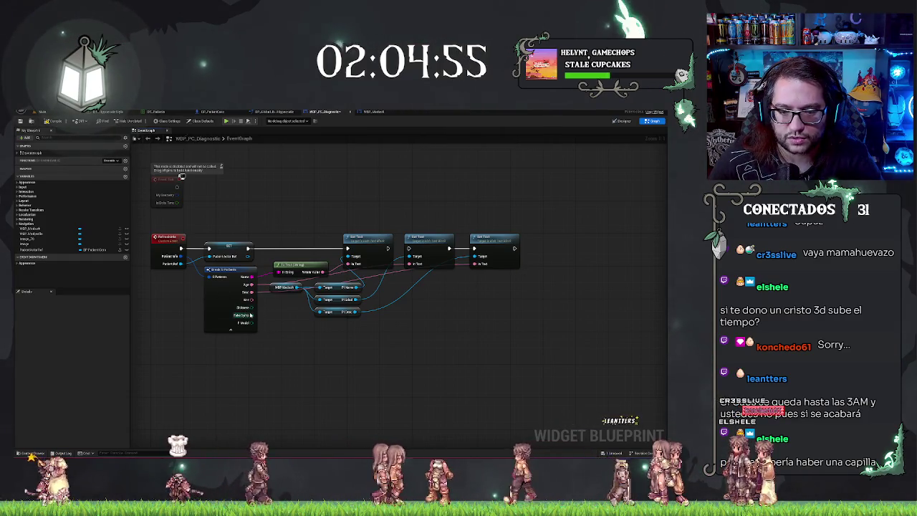
left_click_drag(251, 308, 372, 346)
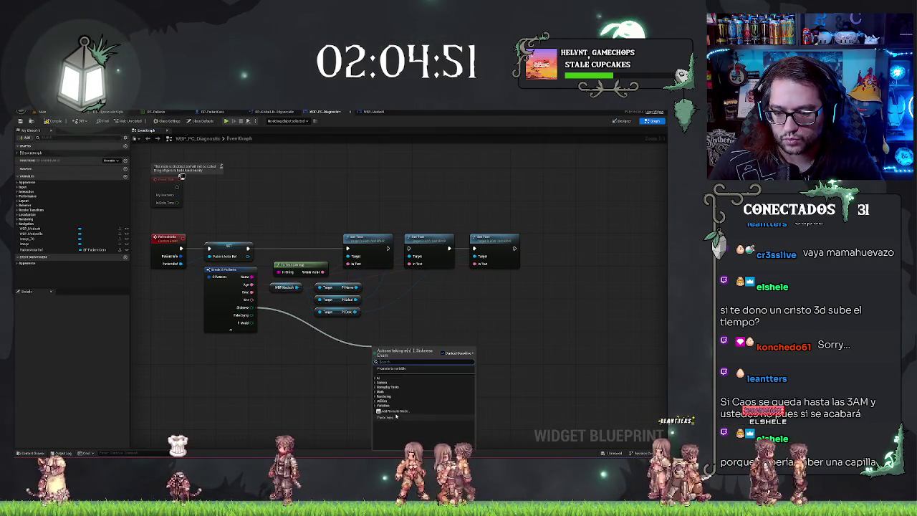
Step: Promote Sickness to a CurrentSickness variable and move its SET node after the third Set Text
left_click(394, 369)
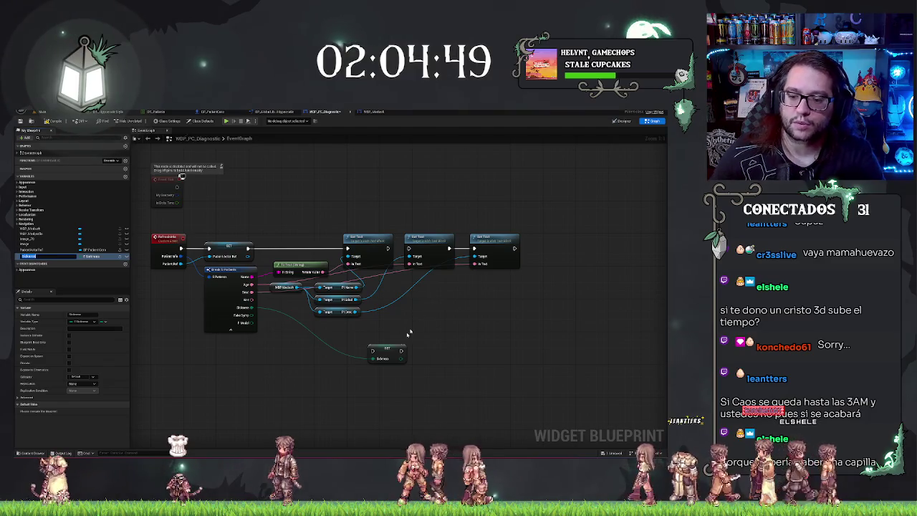
left_click(388, 350)
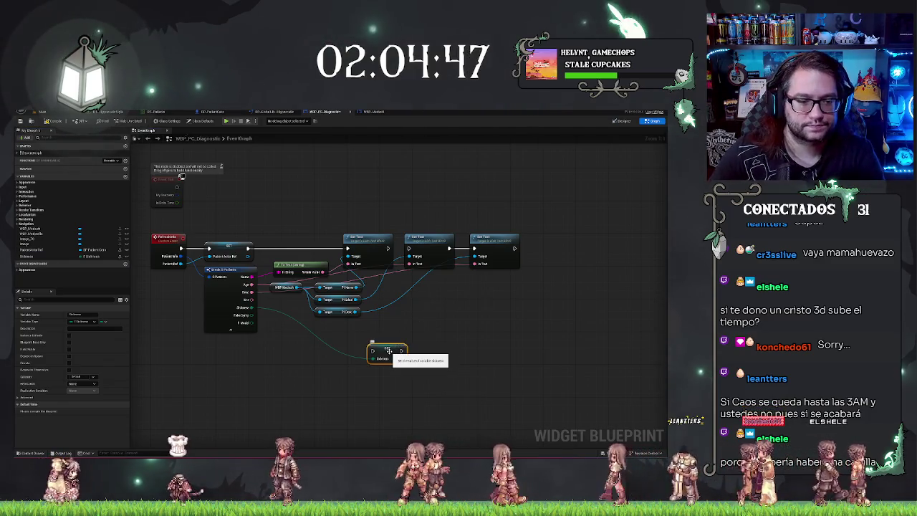
left_click(49, 257)
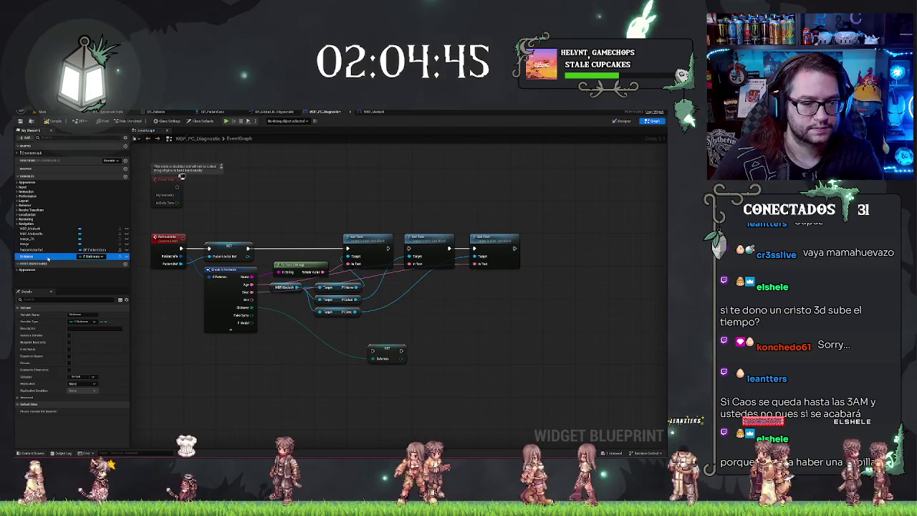
type("CurrentSickness")
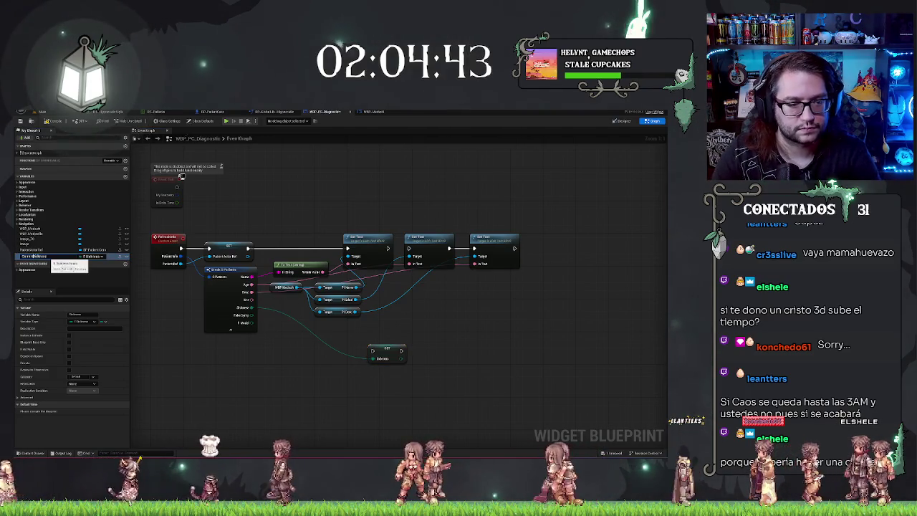
key("Return")
mouse_move(390, 354)
left_mouse_down()
mouse_move(542, 271)
mouse_move(553, 254)
mouse_move(513, 250)
left_mouse_up()
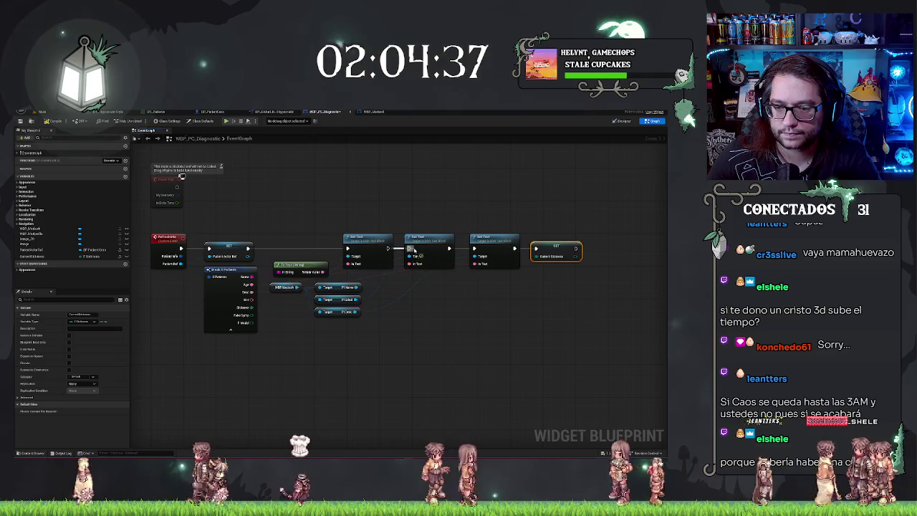
left_click(409, 213)
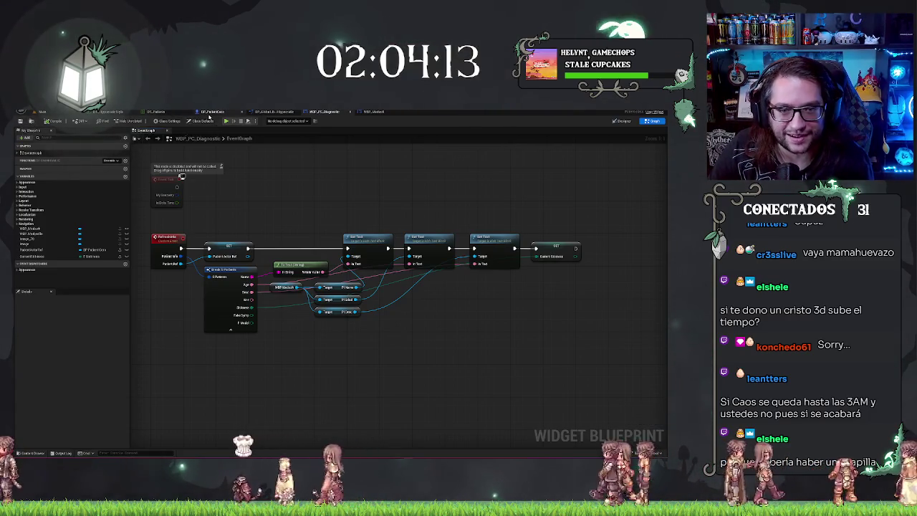
left_click(210, 112)
Step: Frame the in-world monitor to check its MEDPEDIA/MEDSOFT panels, with Name, Age and Desc still blank
left_click(43, 112)
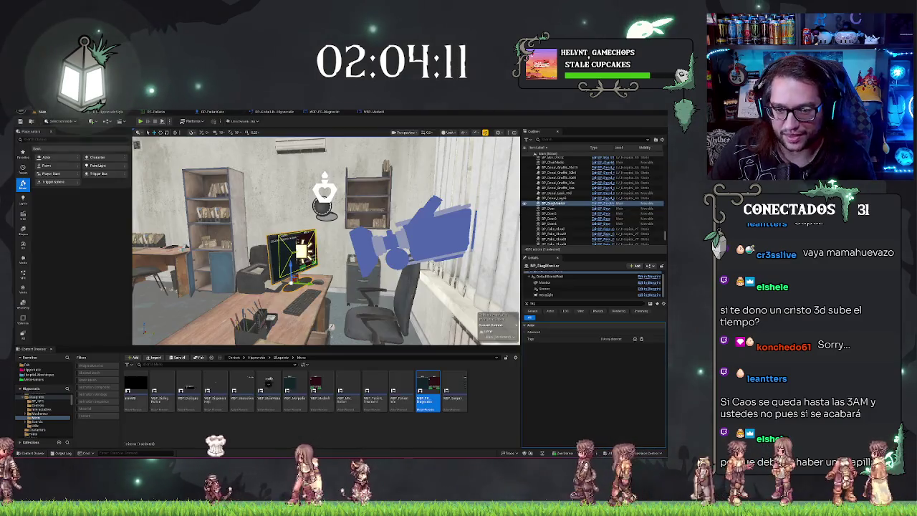
scroll(326, 240, "up", 10)
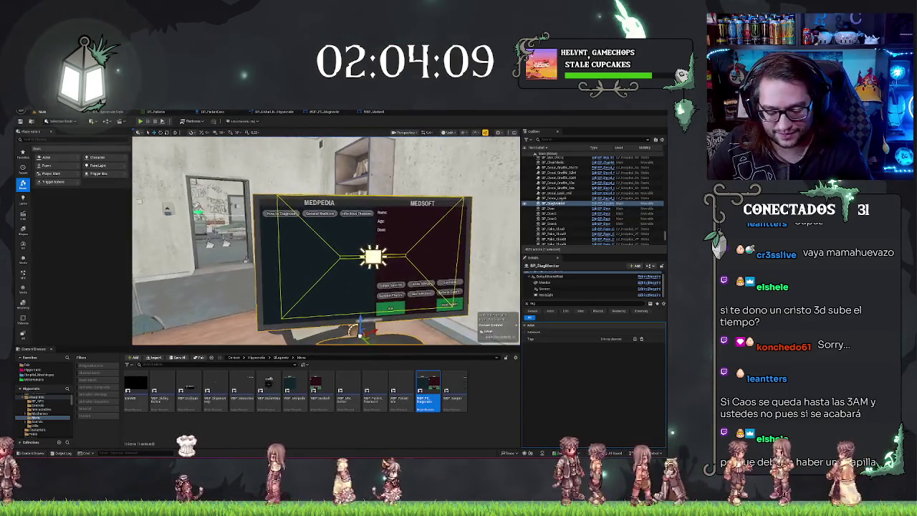
key("f")
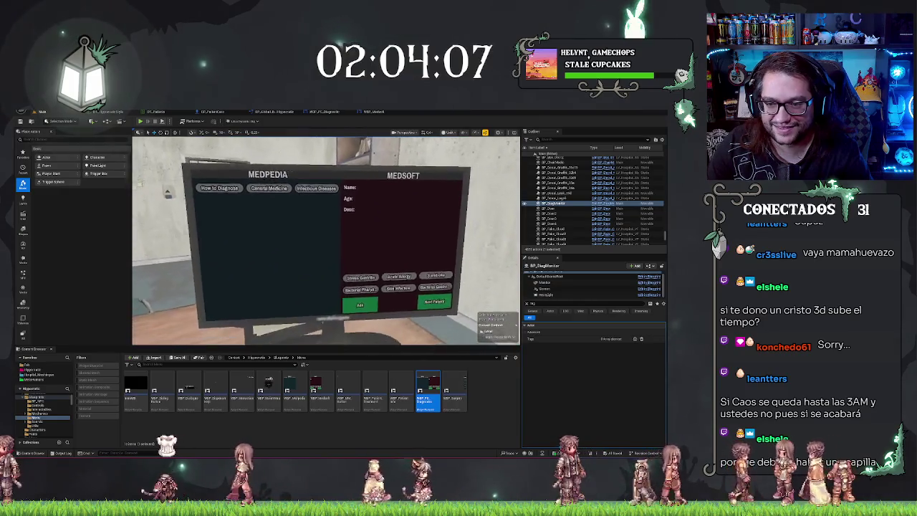
scroll(326, 240, "up", 6)
scroll(326, 241, "down", 1)
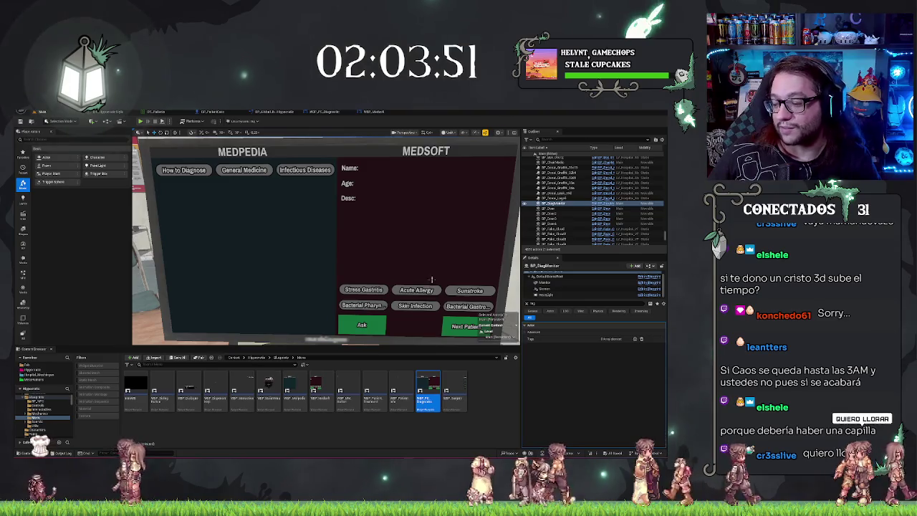
key("e")
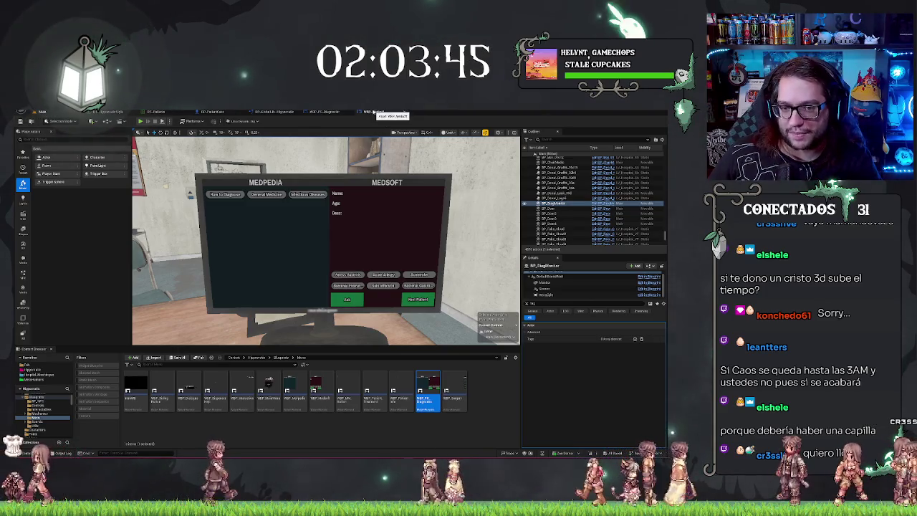
left_click(374, 112)
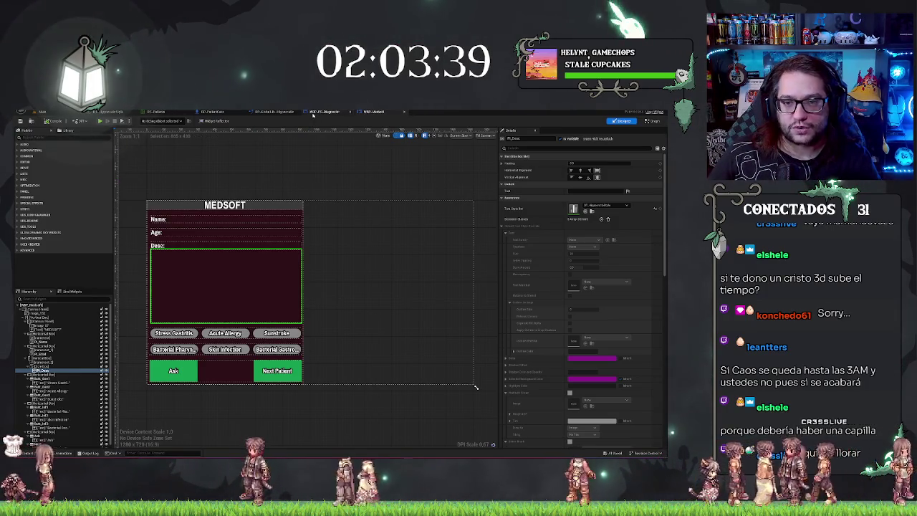
Step: Attach the small node to the end of BP_PatientCero's chain after Update PC Info
left_click(265, 113)
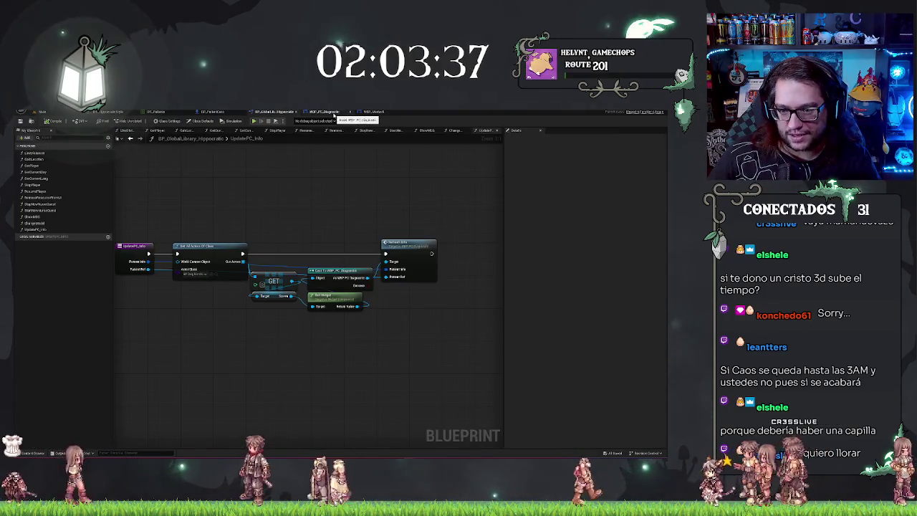
left_click(334, 116)
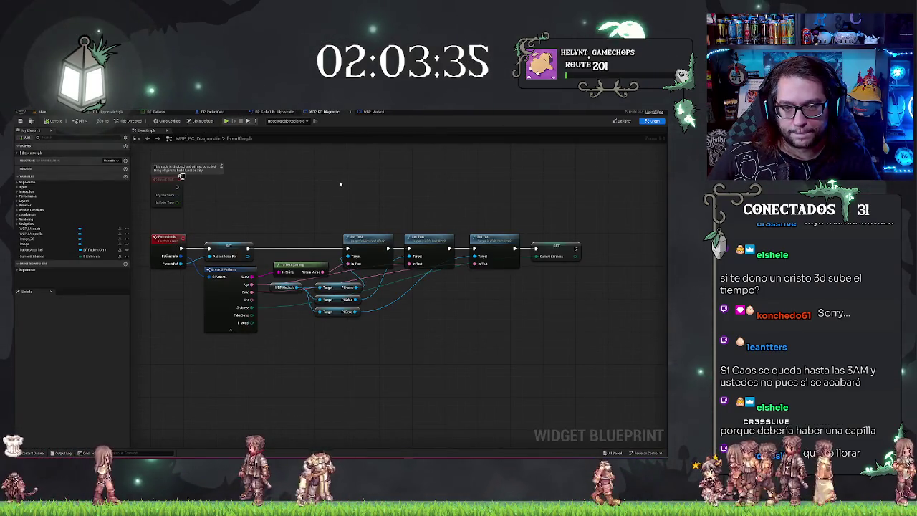
left_click(207, 113)
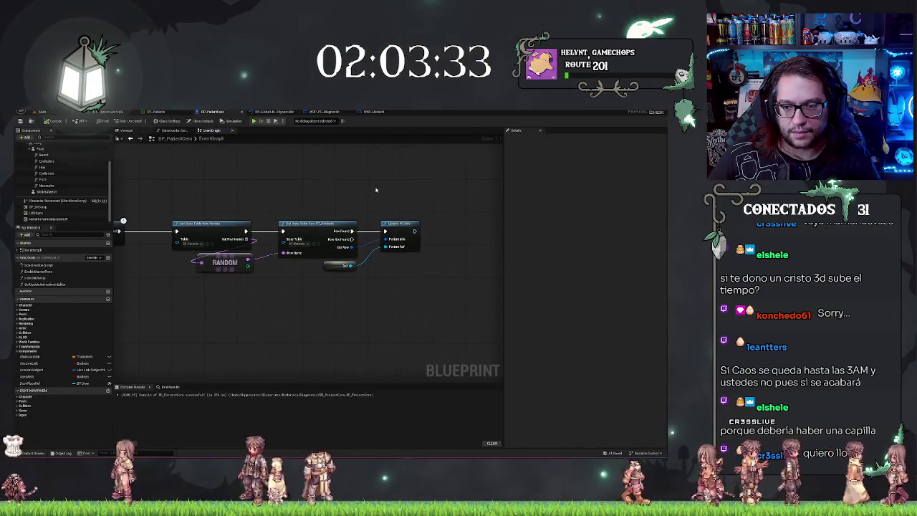
mouse_move(298, 269)
left_mouse_down()
mouse_move(423, 188)
mouse_move(473, 230)
mouse_move(436, 240)
left_mouse_up()
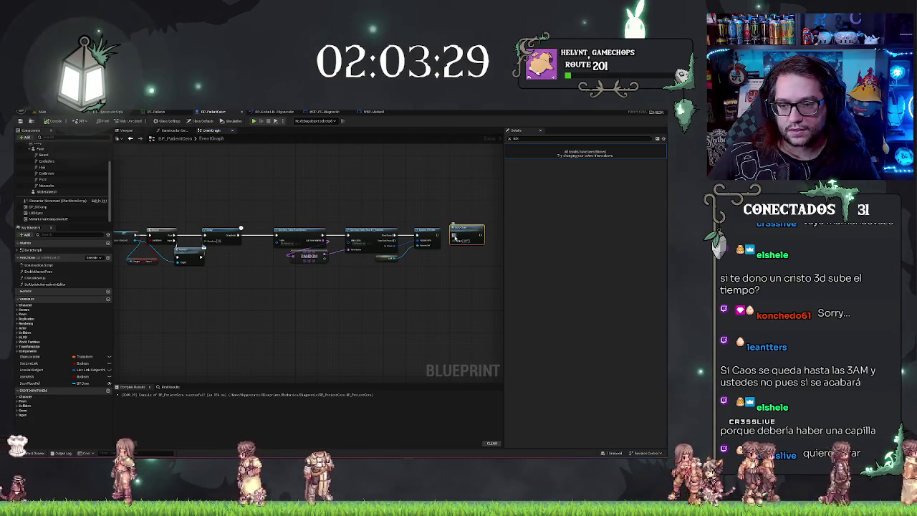
left_click(337, 279)
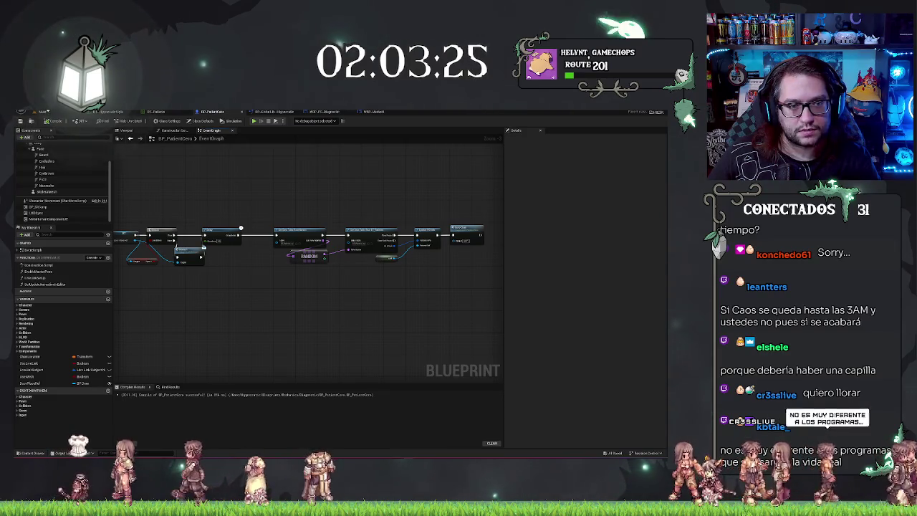
left_click(43, 111)
key("Escape")
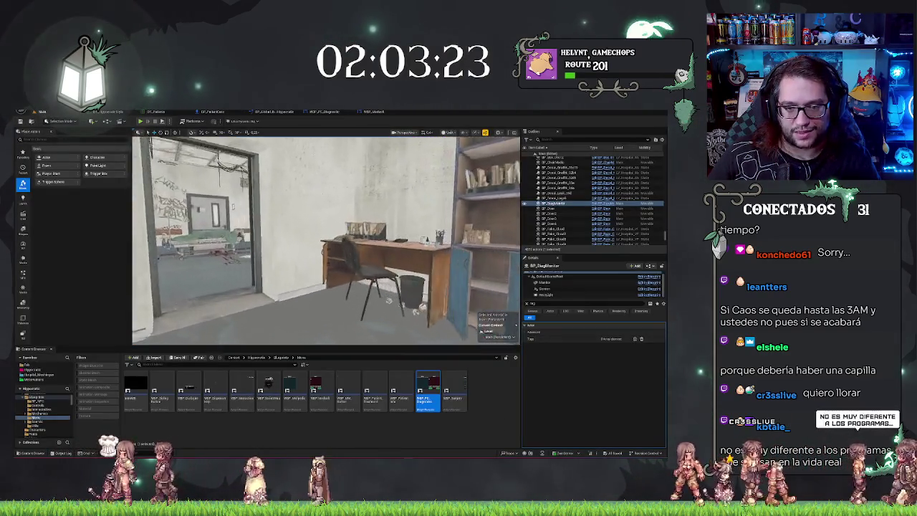
Step: Select the BP_Door3 door in the level and review the BP_PatientCero graph
left_click(334, 255)
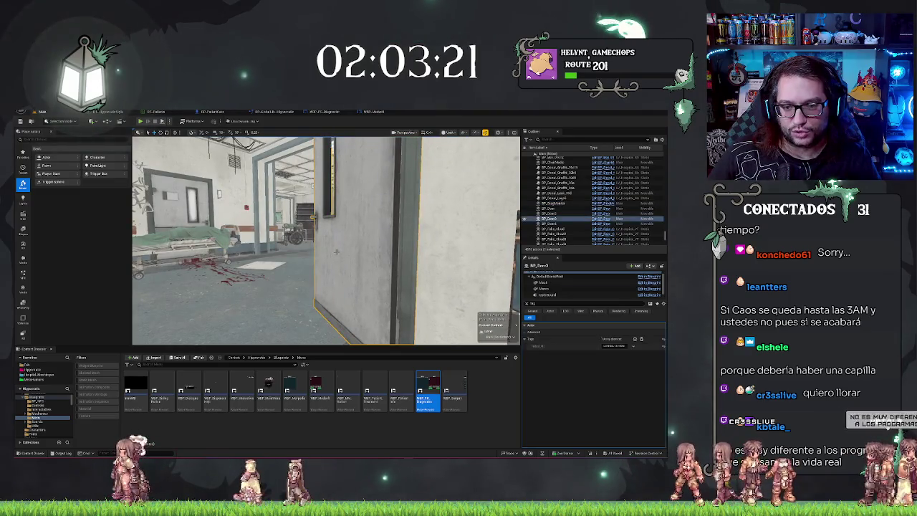
right_click(362, 223)
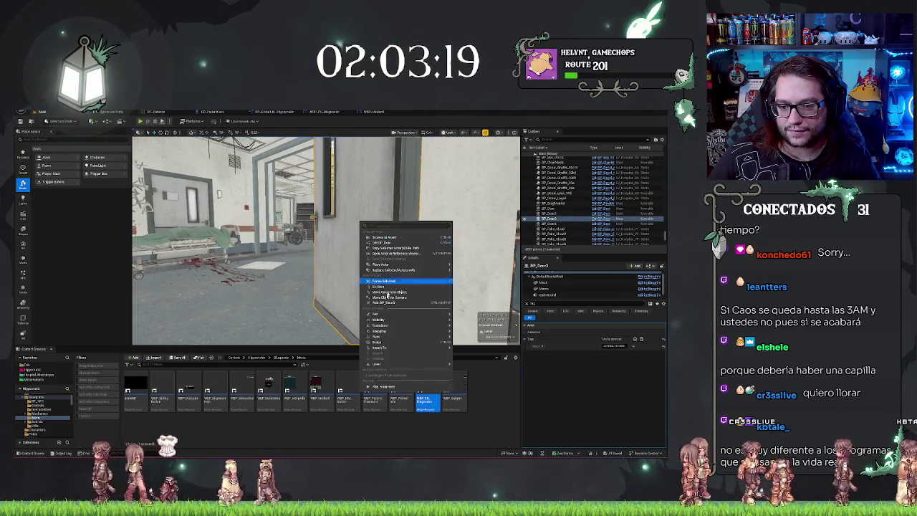
key("Escape")
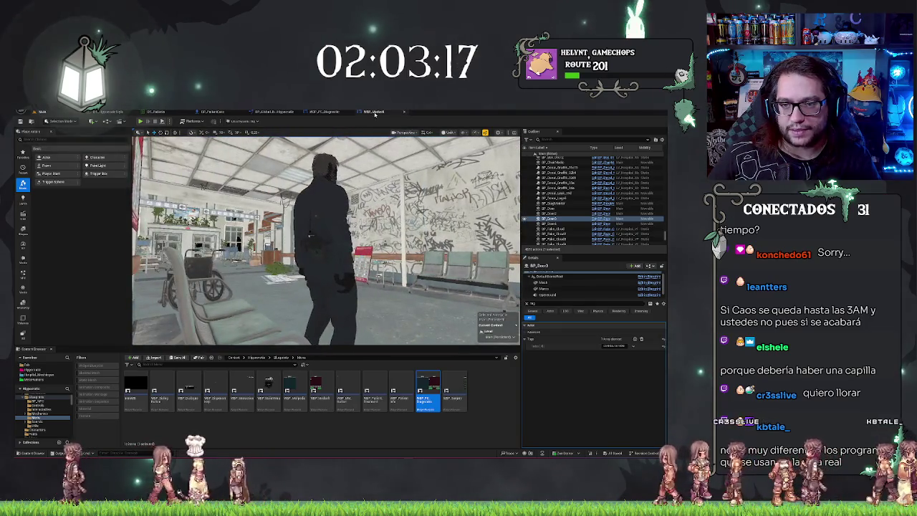
left_click(373, 111)
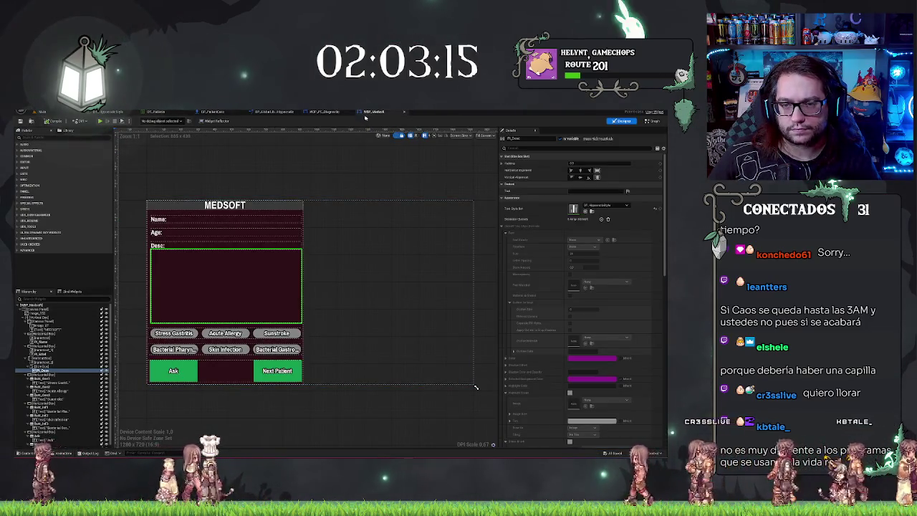
left_click(212, 112)
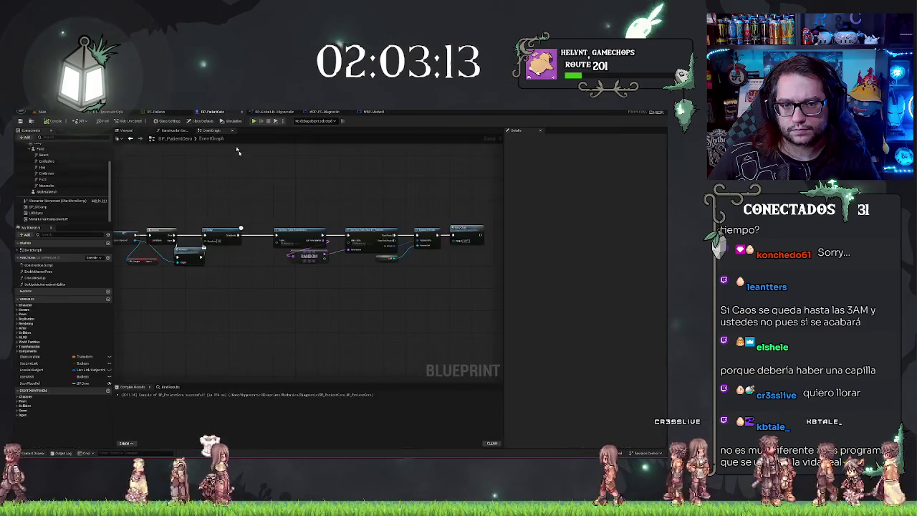
left_click_drag(457, 197, 350, 205)
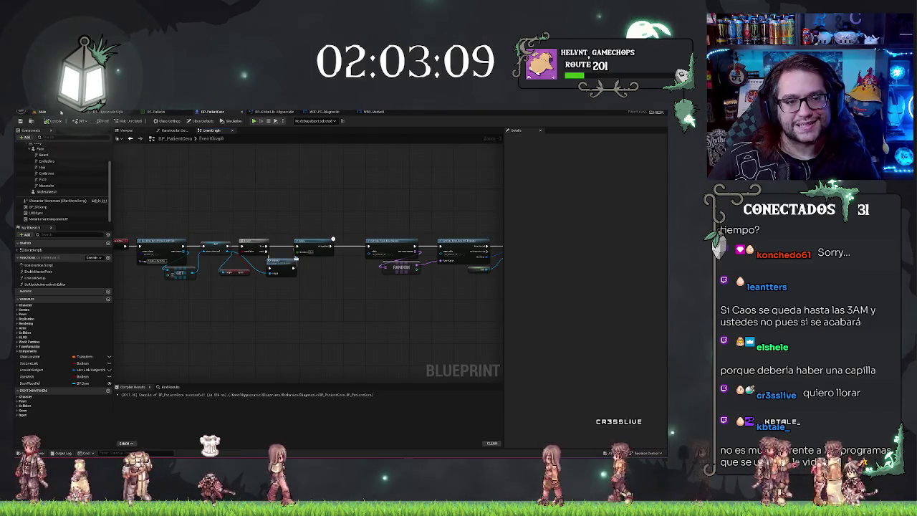
Step: Select the patient character in the level, then show WBP_Medsoft's event graph
left_click(37, 112)
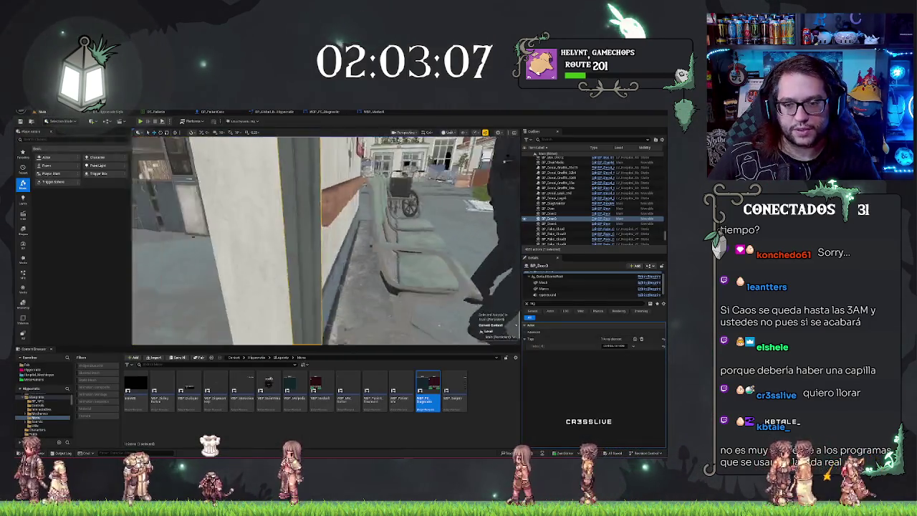
left_click(347, 236)
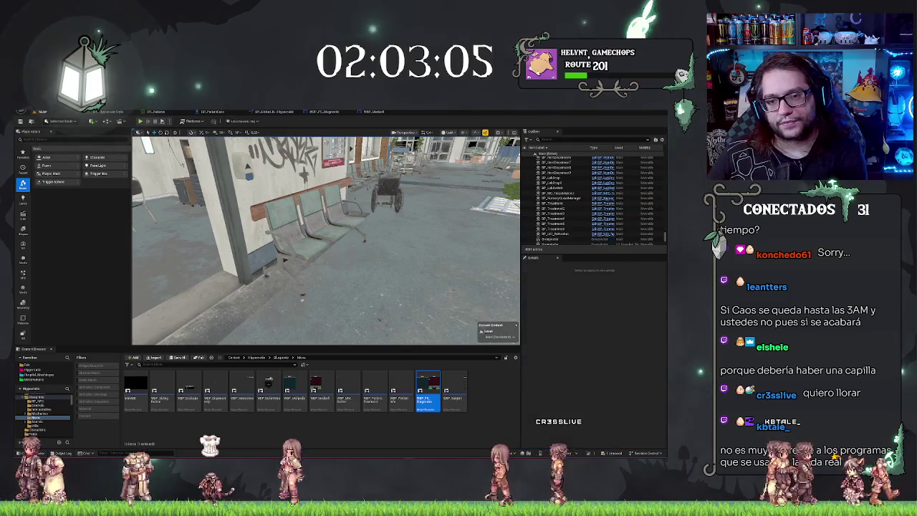
left_click(374, 112)
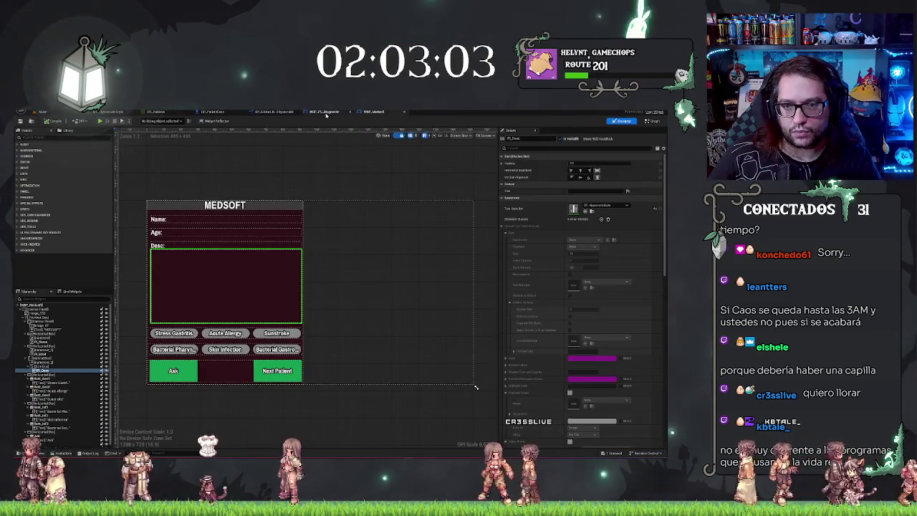
left_click(652, 120)
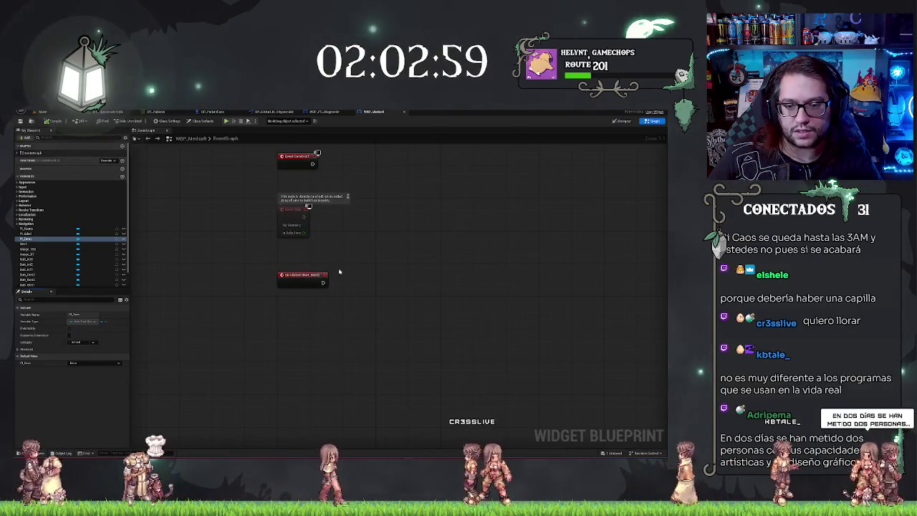
Step: Delete the existing On Clicked event node, then restore it with undo
left_click(319, 279)
key("Delete")
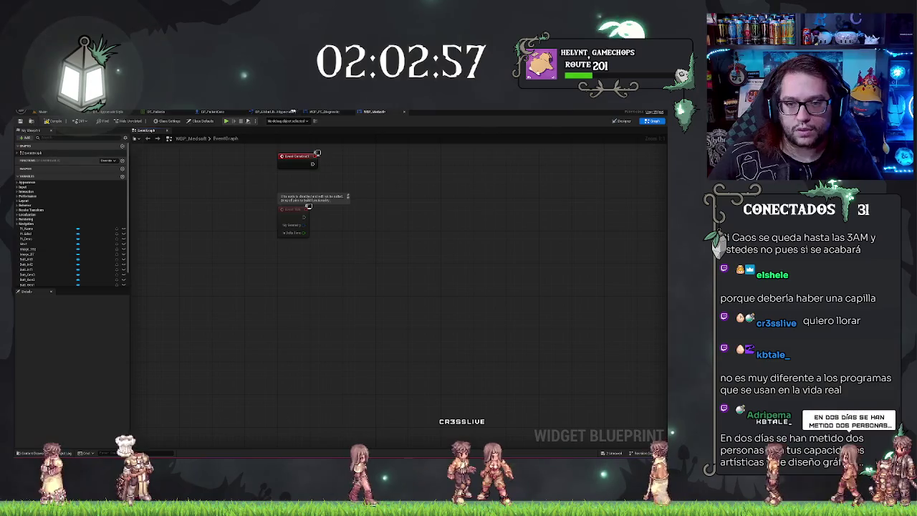
left_click(326, 113)
left_click(374, 111)
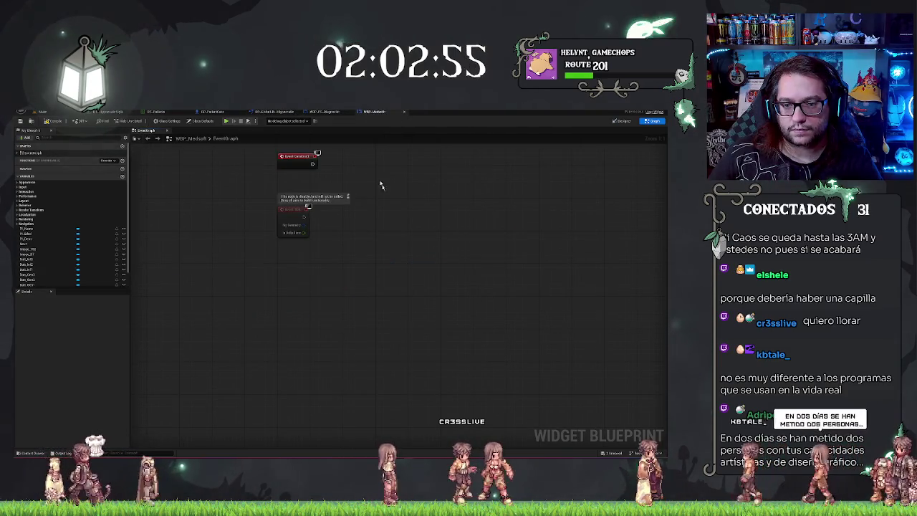
key("ctrl+z")
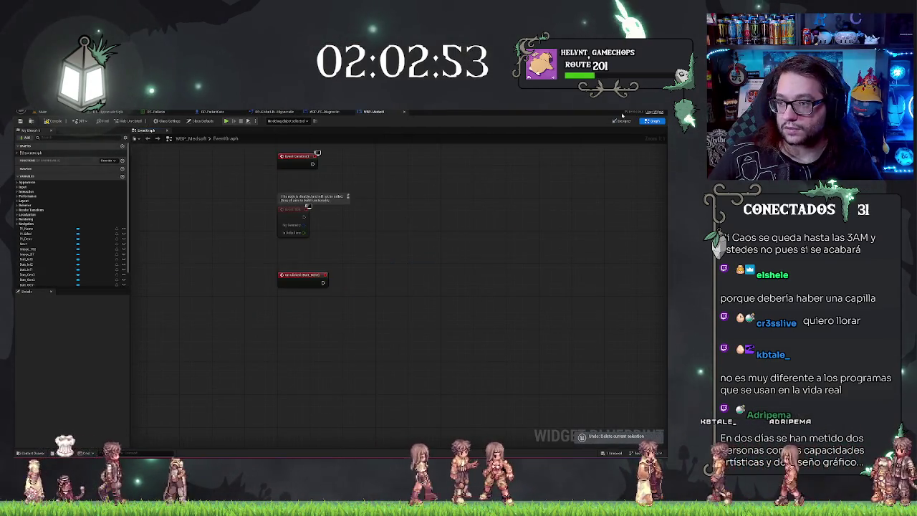
Step: Add an On Clicked event for the Next Patient button from the Designer's Details panel
left_click(622, 120)
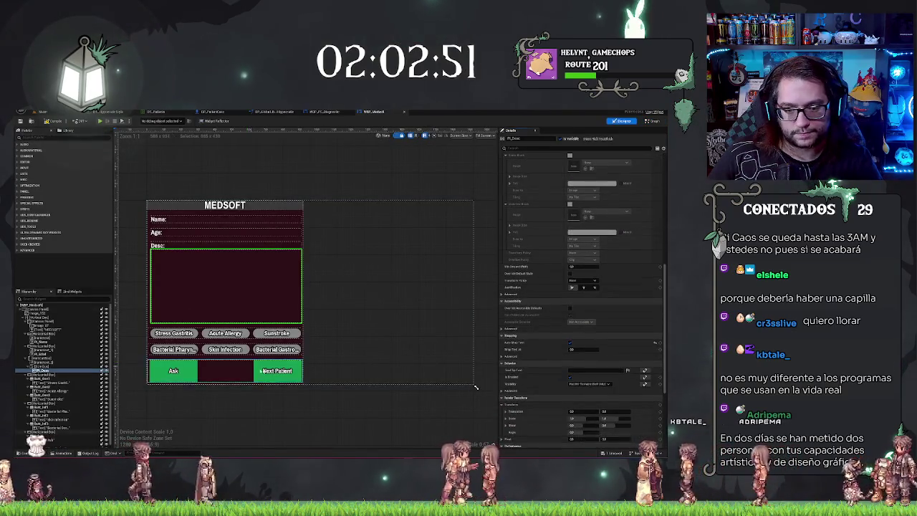
left_click(297, 366)
scroll(579, 358, "down", 5)
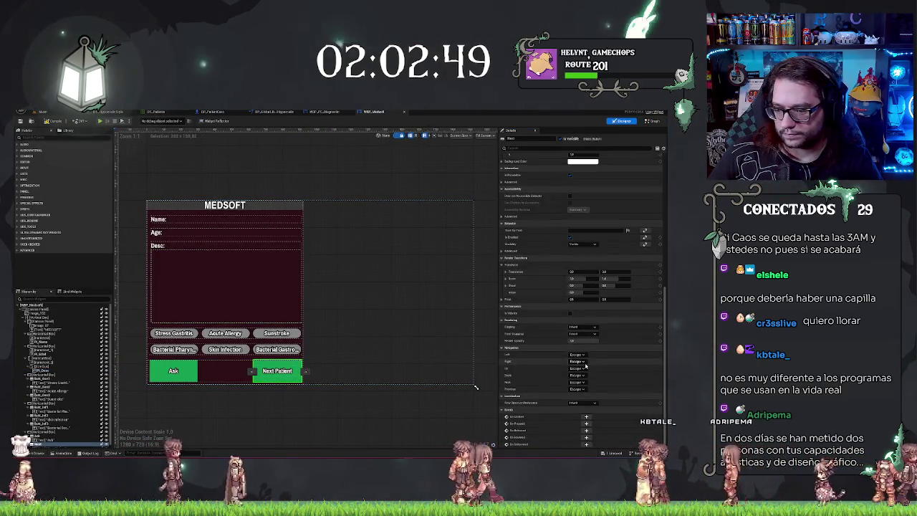
left_click(587, 419)
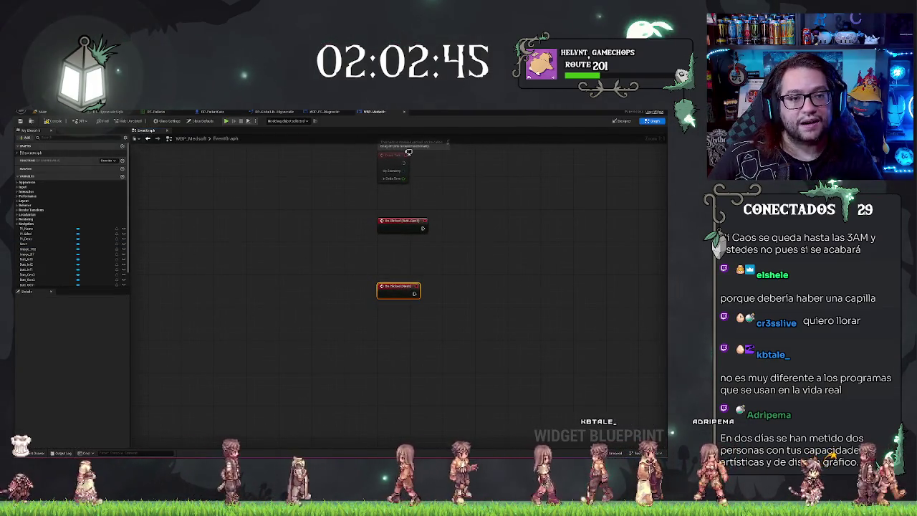
left_click(43, 113)
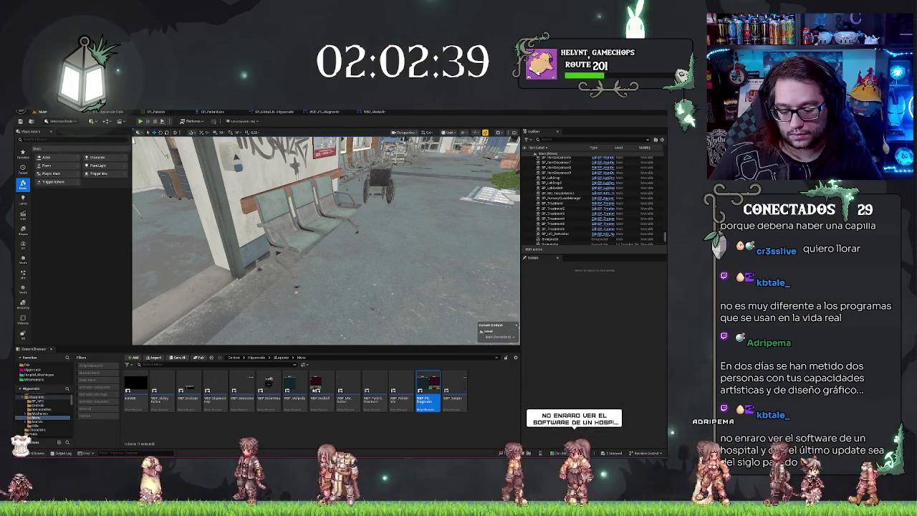
Step: Place a BP_Patient character beside the waiting-room chairs and rotate it 90° to face left
key("a")
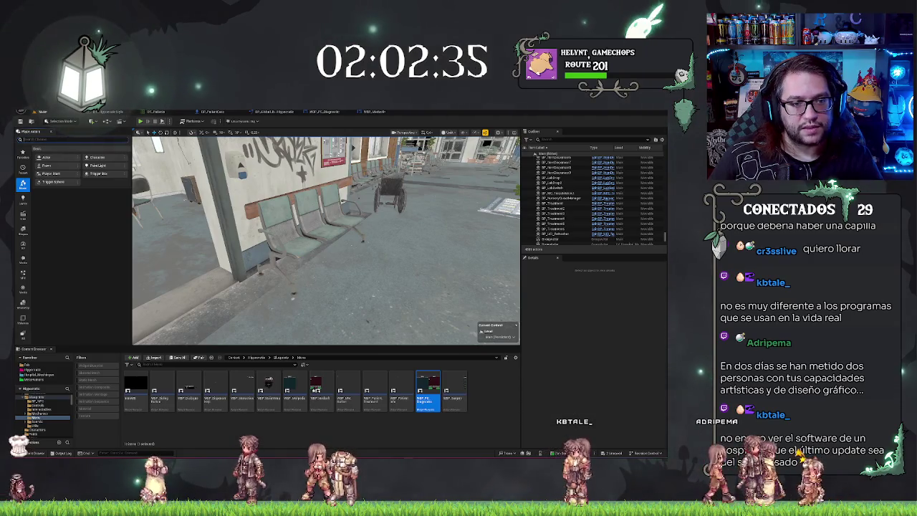
type("ient")
mouse_move(75, 154)
left_mouse_down()
mouse_move(353, 254)
mouse_move(351, 223)
mouse_move(407, 219)
left_mouse_up()
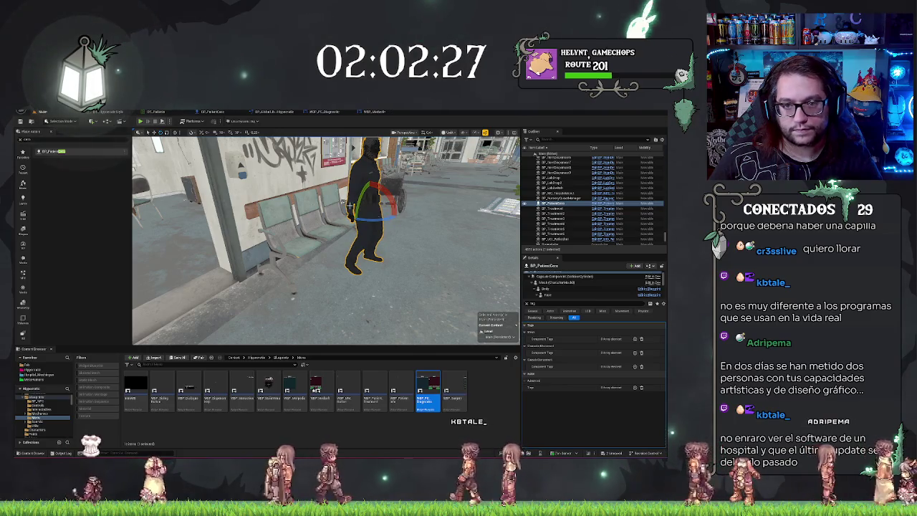
key("ctrl+z")
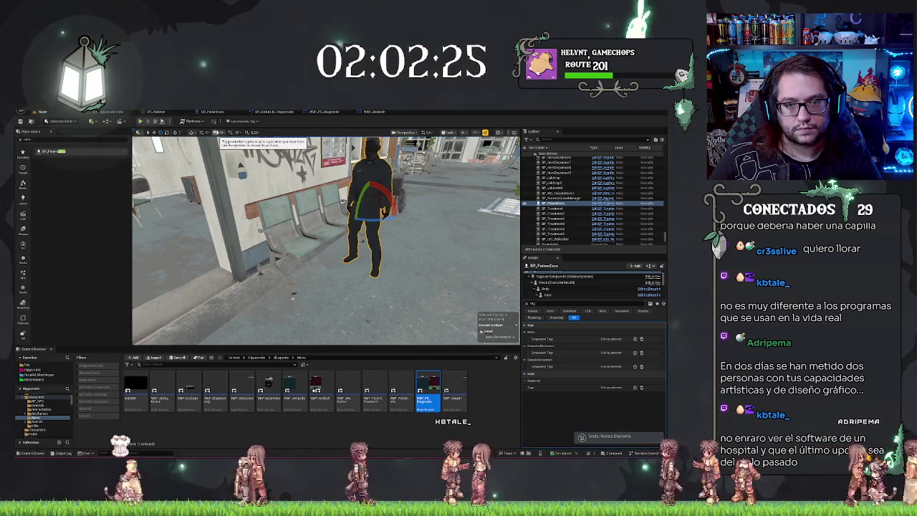
left_click_drag(356, 231, 405, 221)
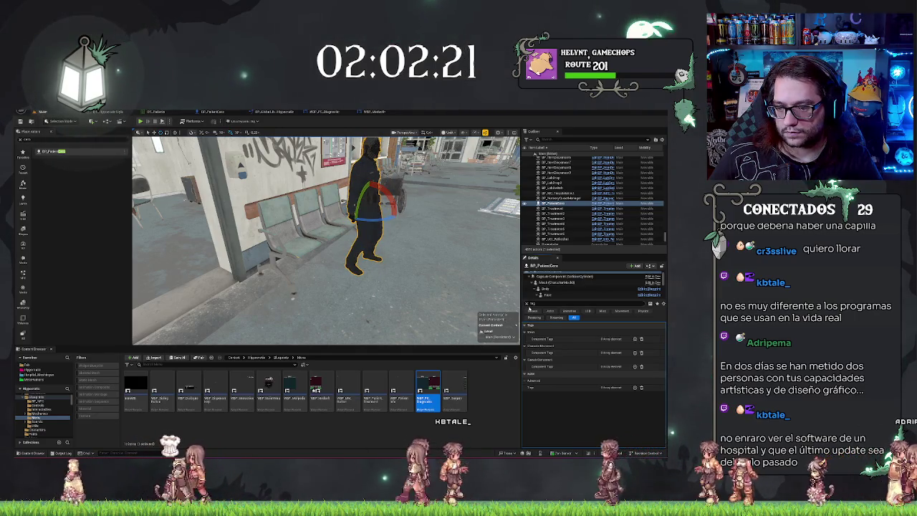
key("BackSpace")
key("BackSpace")
key("BackSpace")
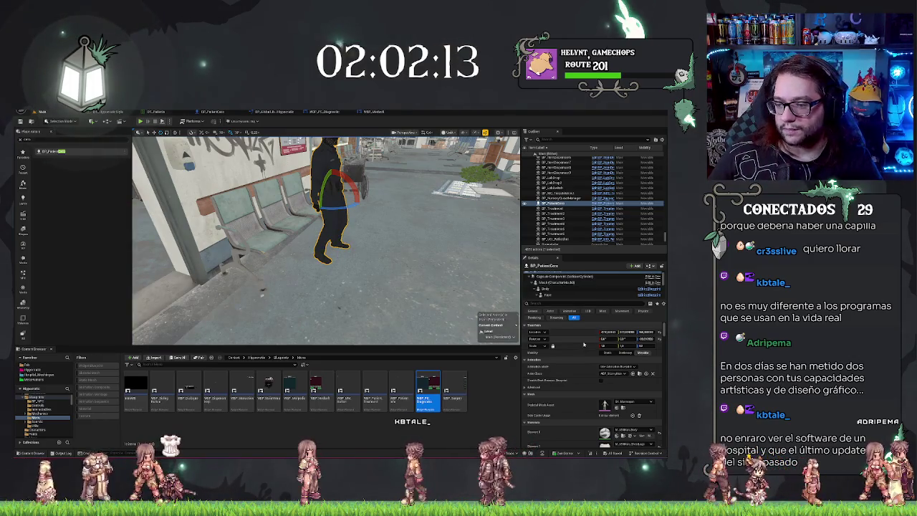
left_click(361, 113)
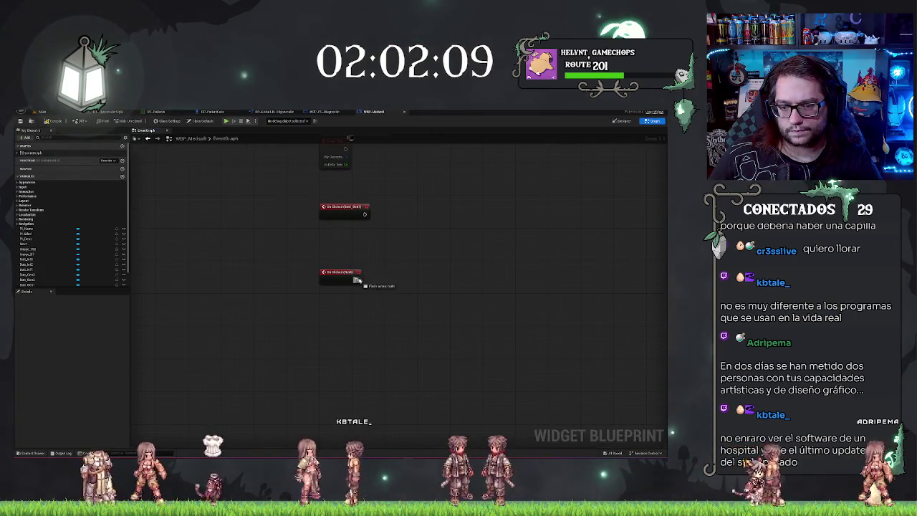
Step: Add a Spawn Actor node to the Next Patient click event
left_click_drag(387, 282, 388, 282)
type("spawn")
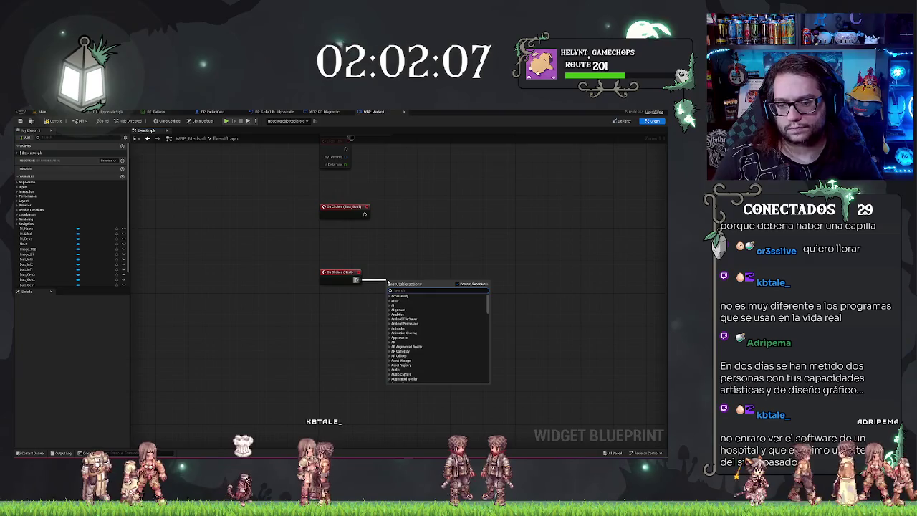
key("Return")
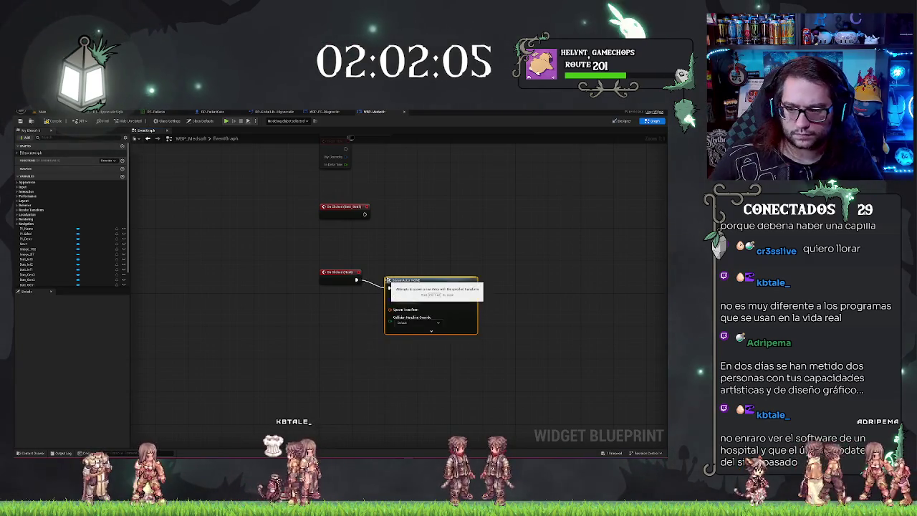
left_click_drag(389, 279, 399, 272)
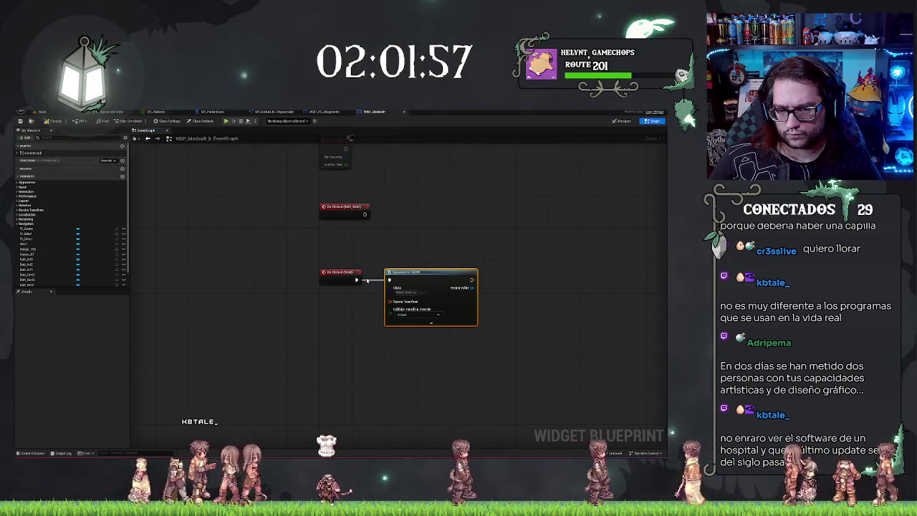
scroll(72, 229, "down", 2)
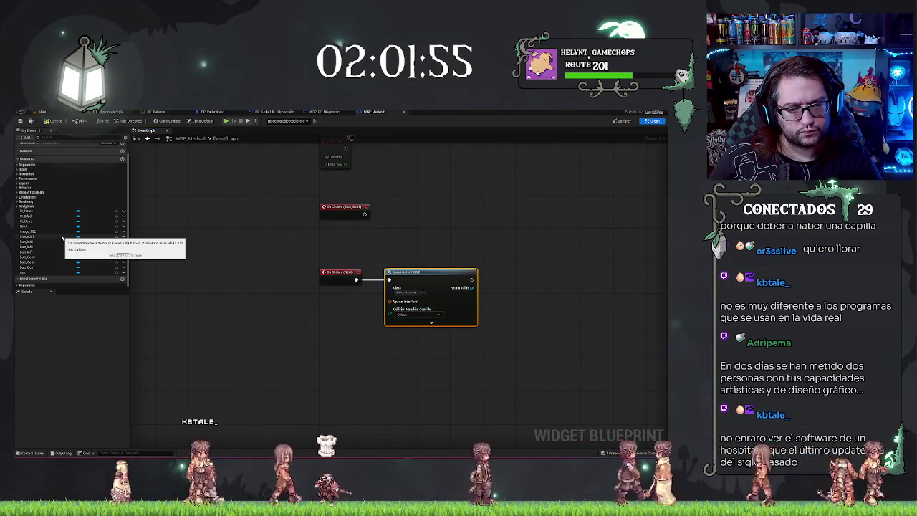
left_click_drag(214, 242, 131, 234)
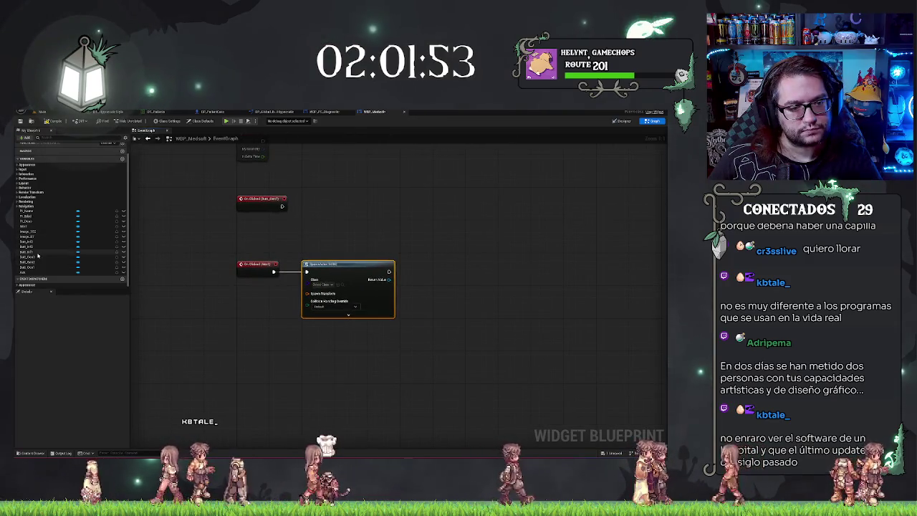
Step: Add a Set Is Enabled node for the Next button and arrange it beside the spawn node
mouse_move(25, 227)
left_mouse_down()
mouse_move(164, 301)
mouse_move(306, 352)
mouse_move(337, 353)
left_mouse_up()
type("d")
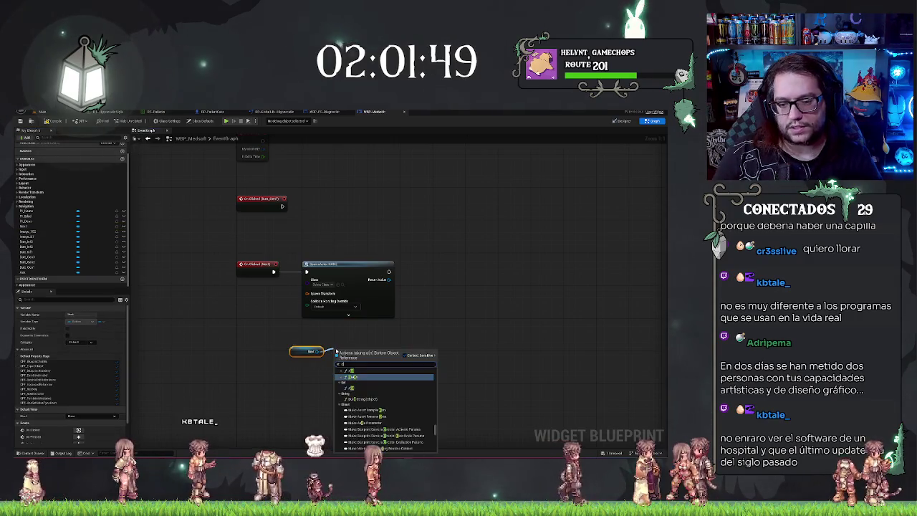
type("e")
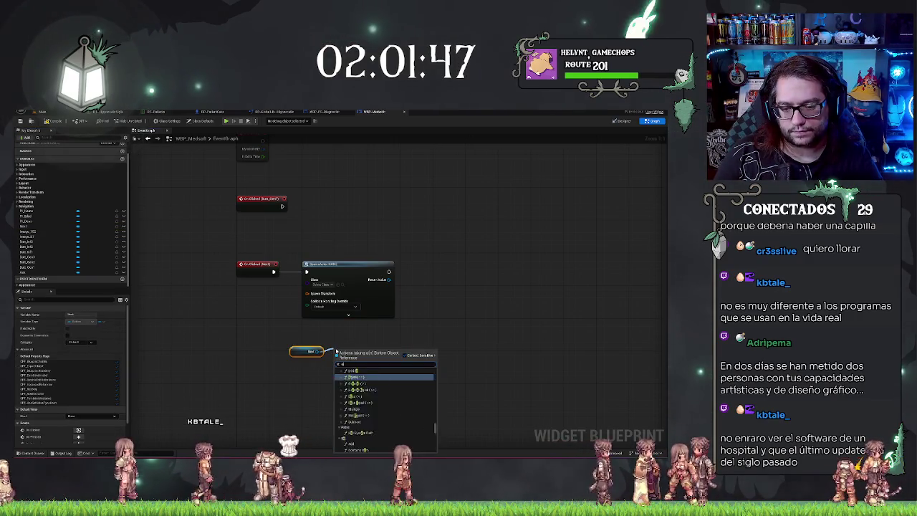
type("nable")
key("Return")
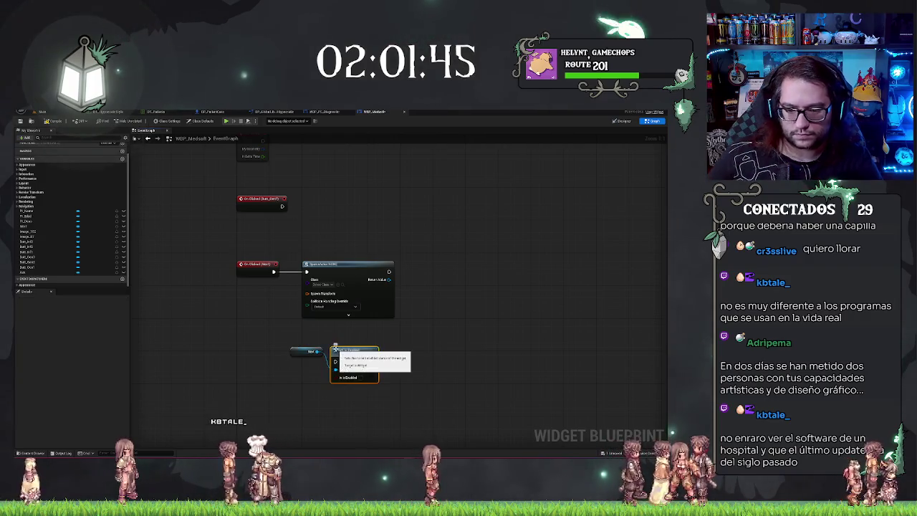
mouse_move(346, 354)
left_mouse_down()
mouse_move(439, 289)
mouse_move(436, 265)
left_mouse_up()
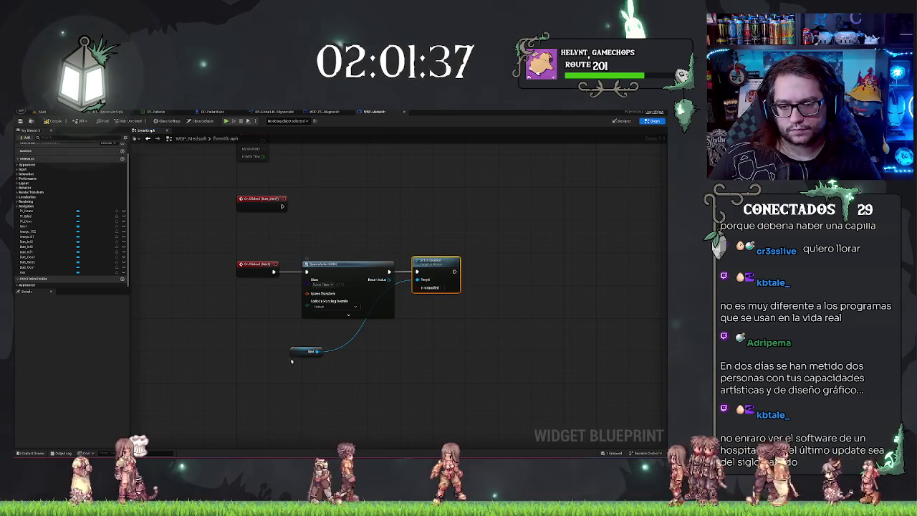
left_click_drag(297, 352, 370, 328)
left_click(351, 326)
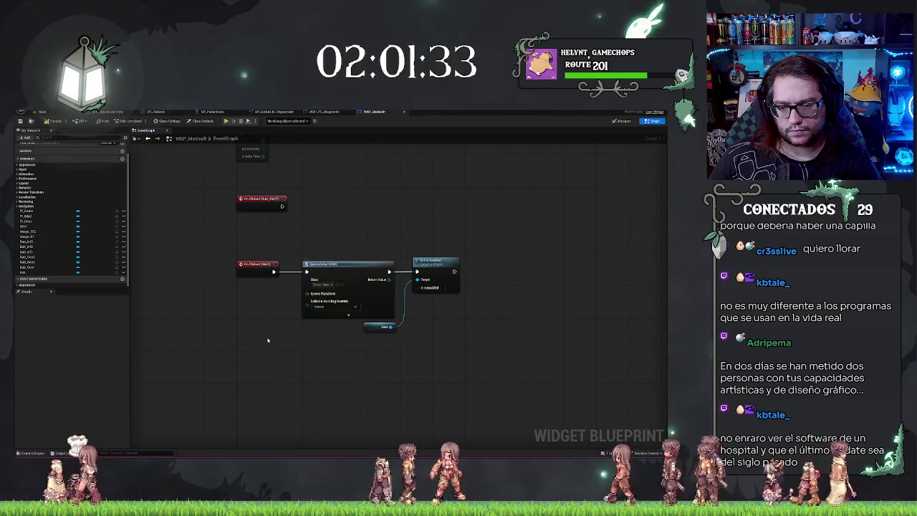
left_click_drag(268, 340, 324, 327)
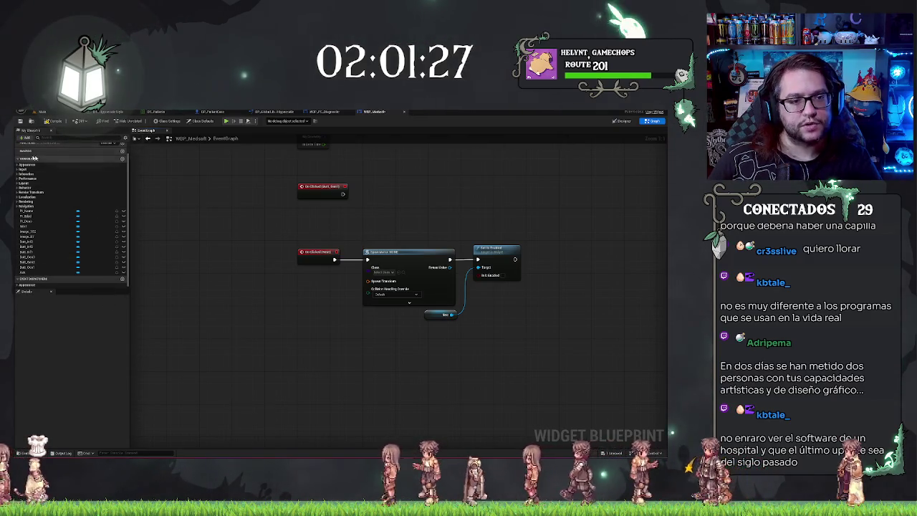
Step: Create a Transform variable PatientLocation, compile, and paste the patient's coordinates as its default Location
left_click(26, 137)
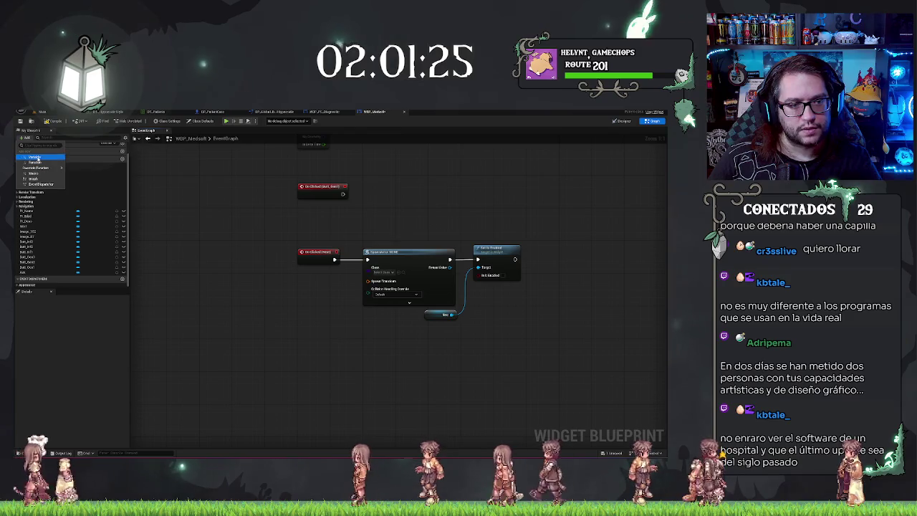
left_click(35, 157)
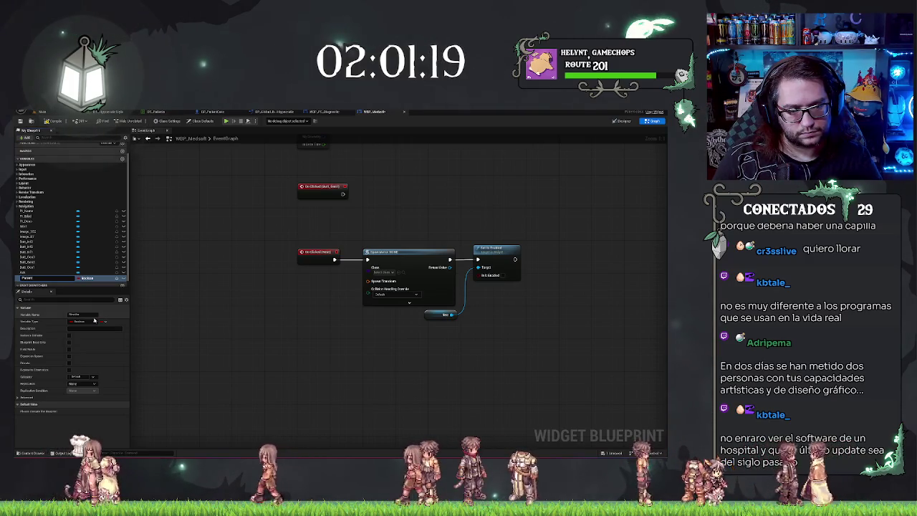
key("Return")
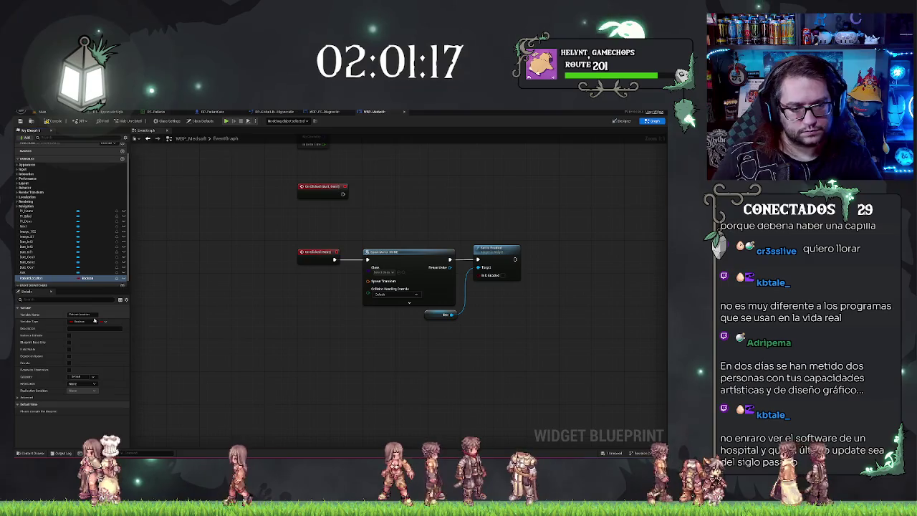
left_click(85, 278)
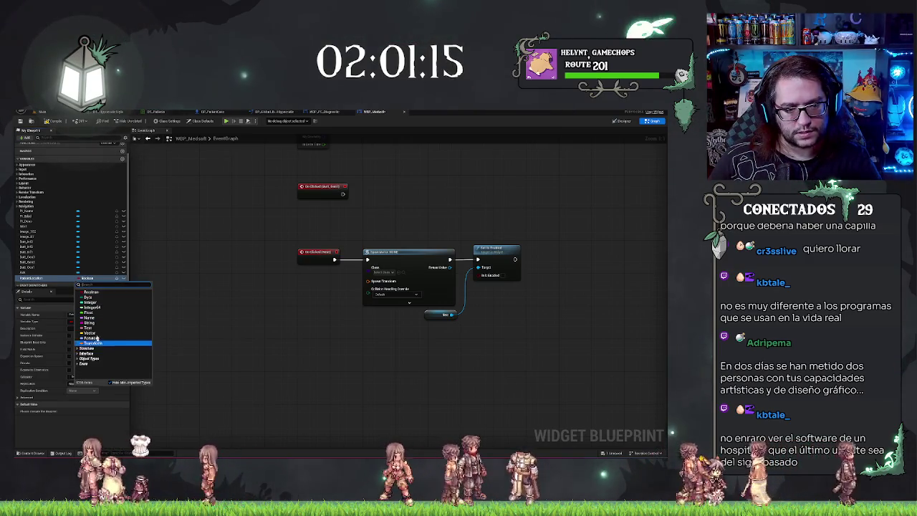
left_click(96, 344)
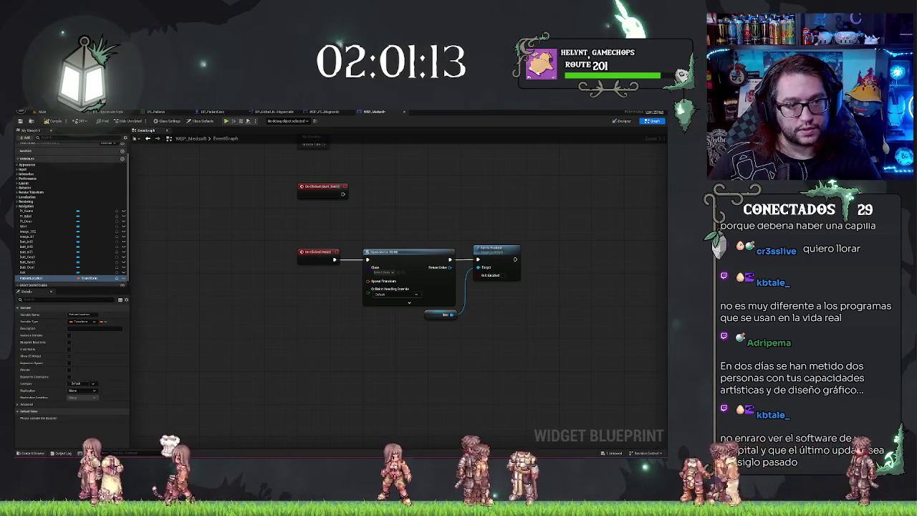
left_click(47, 121)
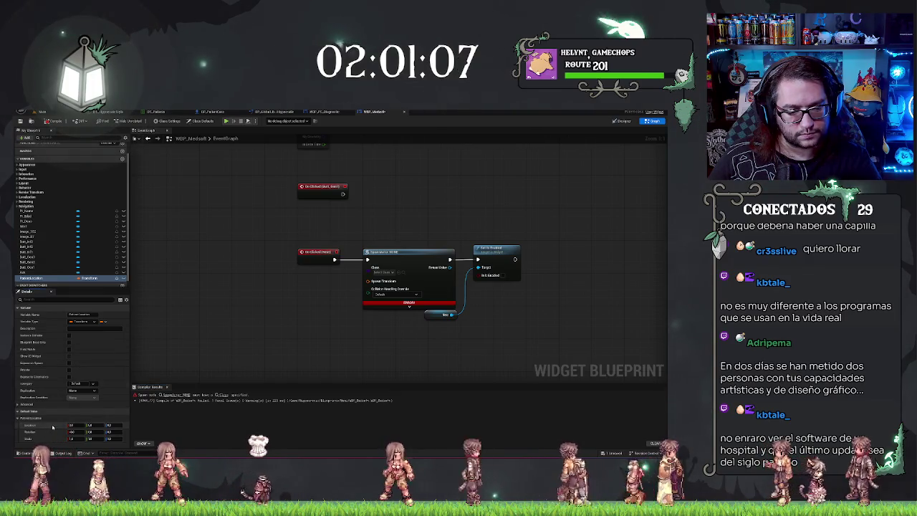
left_click(52, 427, "shift")
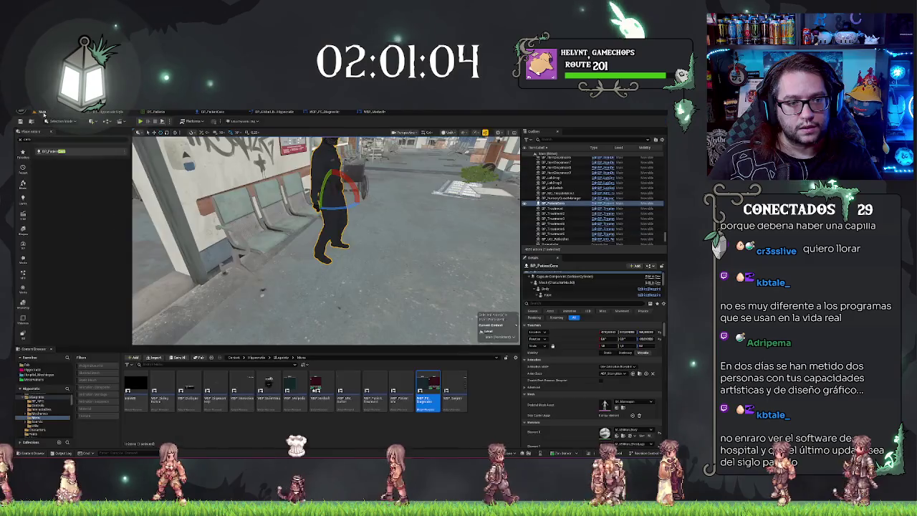
left_click(41, 112)
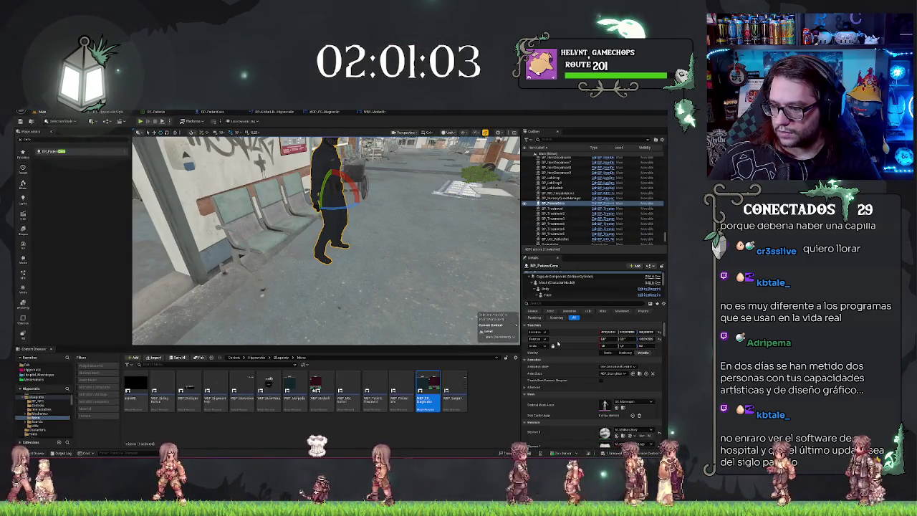
Step: Add a Patient Location getter and set the Spawn Actor node's class to BP_Patient
left_click(576, 337, "shift")
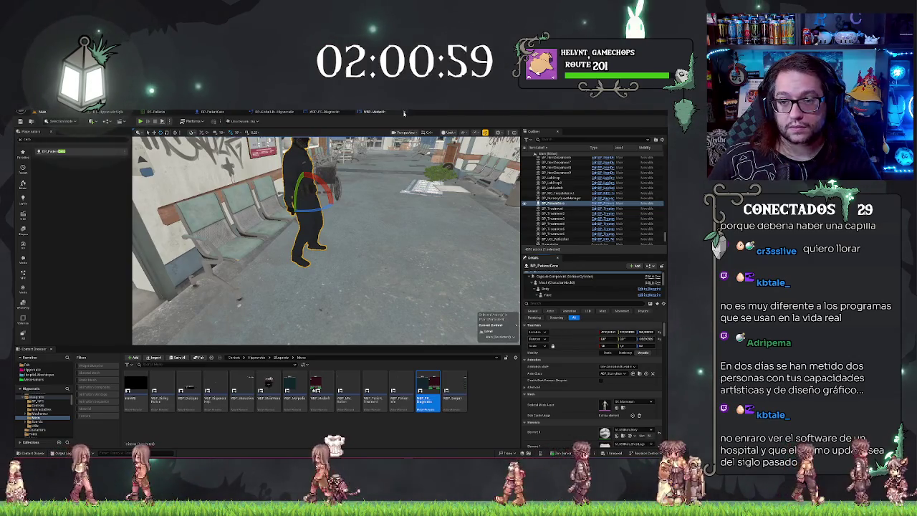
left_click(373, 112)
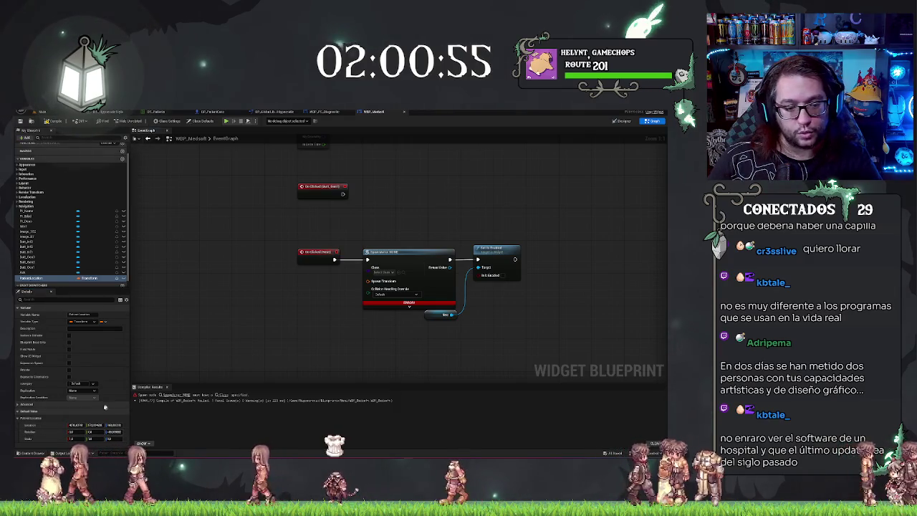
mouse_move(72, 277)
left_mouse_down()
mouse_move(83, 287)
mouse_move(368, 281)
left_mouse_up()
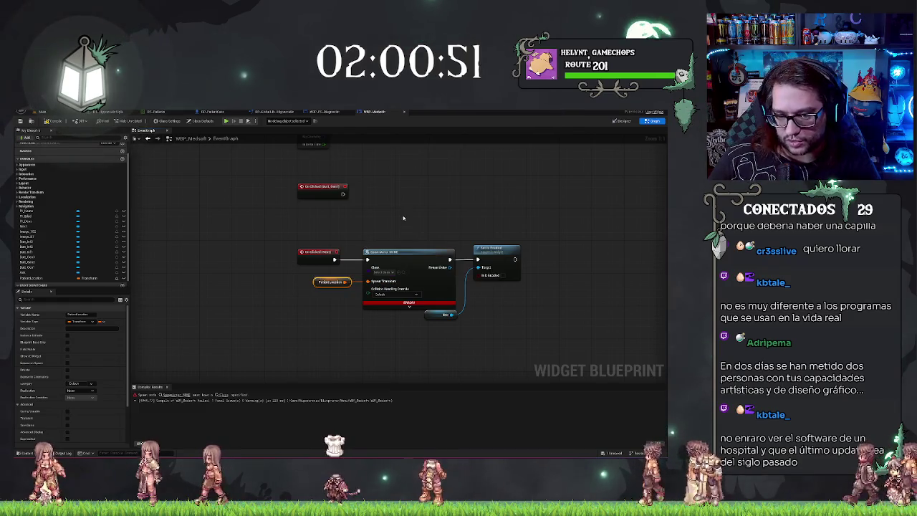
left_click(391, 273)
type("pati")
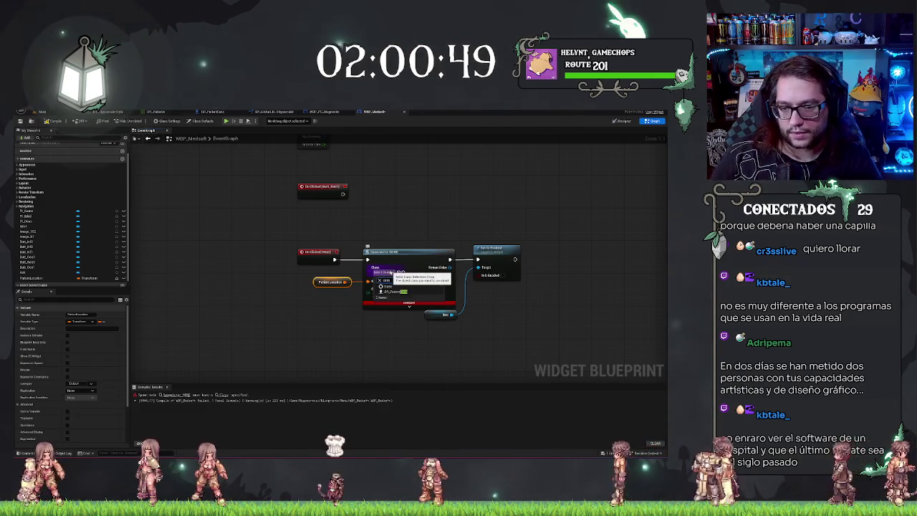
left_click(399, 291)
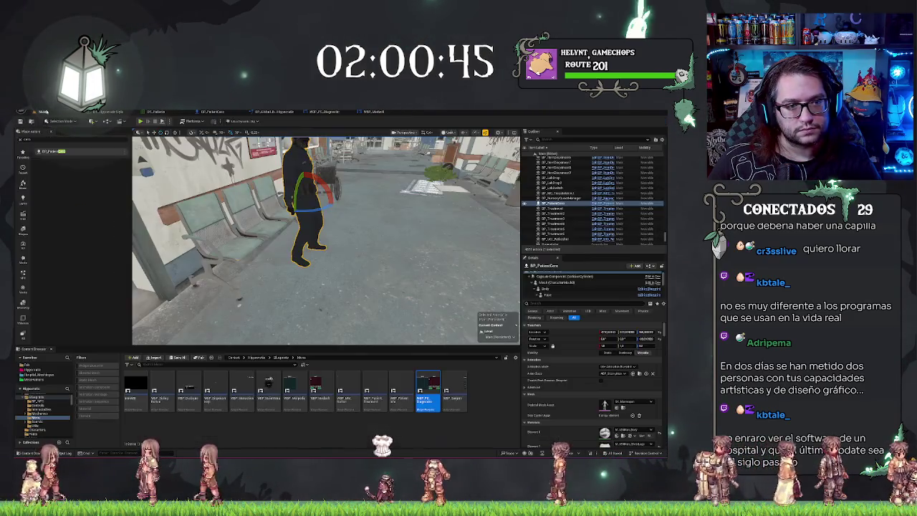
left_click(38, 112)
left_click_drag(180, 288, 180, 288)
left_click(179, 288)
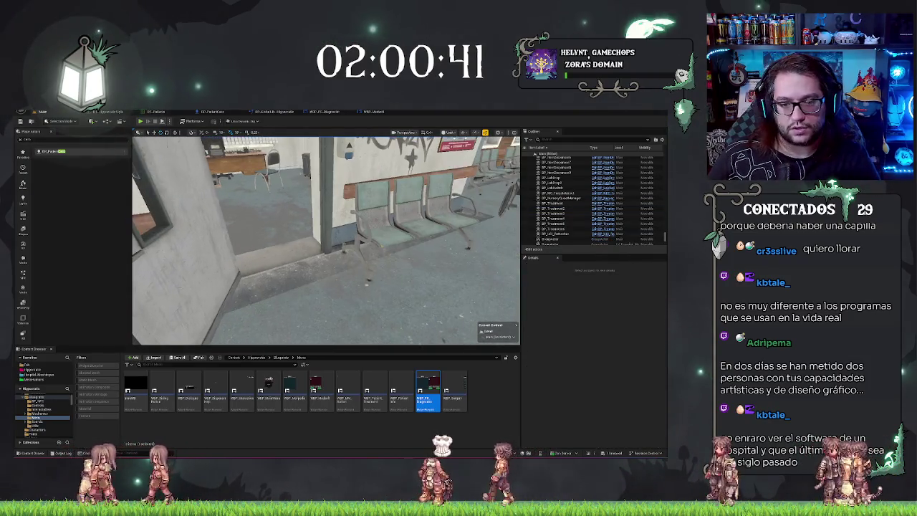
Step: Play-test from BP_Door3, press the MEDSOFT monitor's green button, then stop play
left_click(190, 270)
left_click(140, 121)
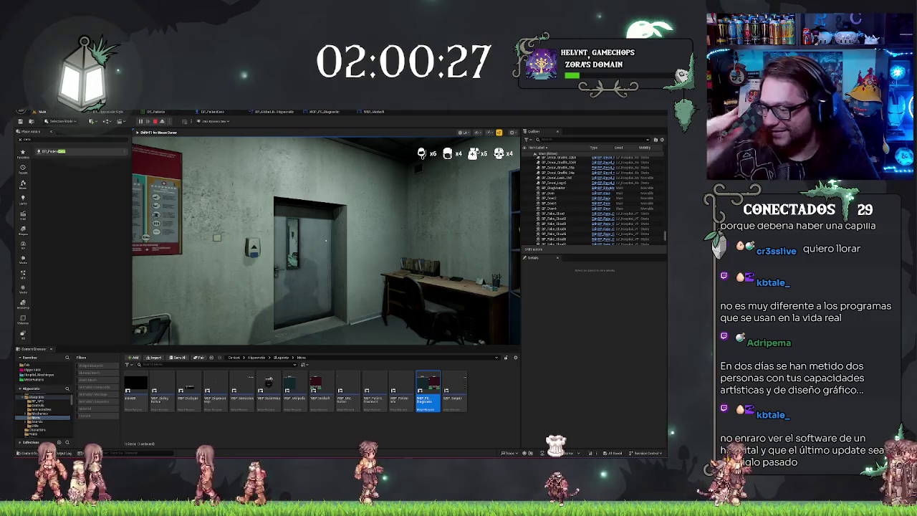
mouse_move(326, 242)
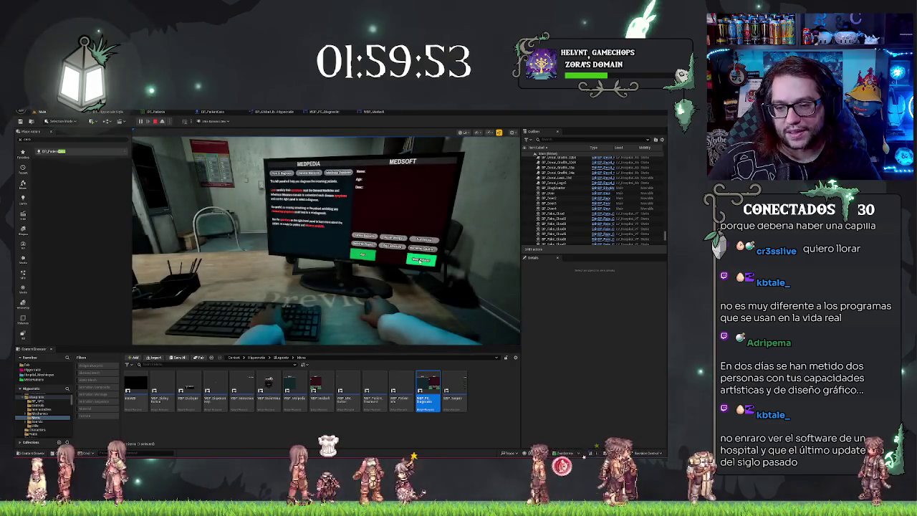
left_click(420, 260)
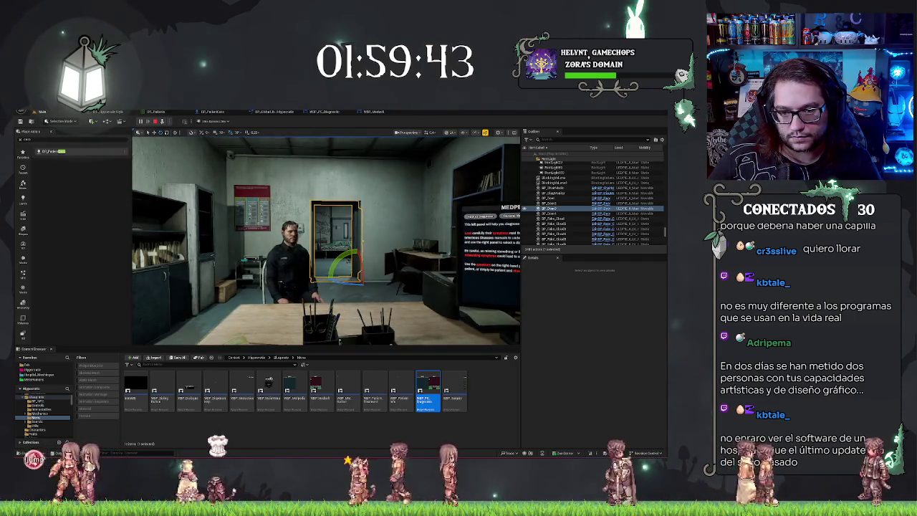
key("Escape")
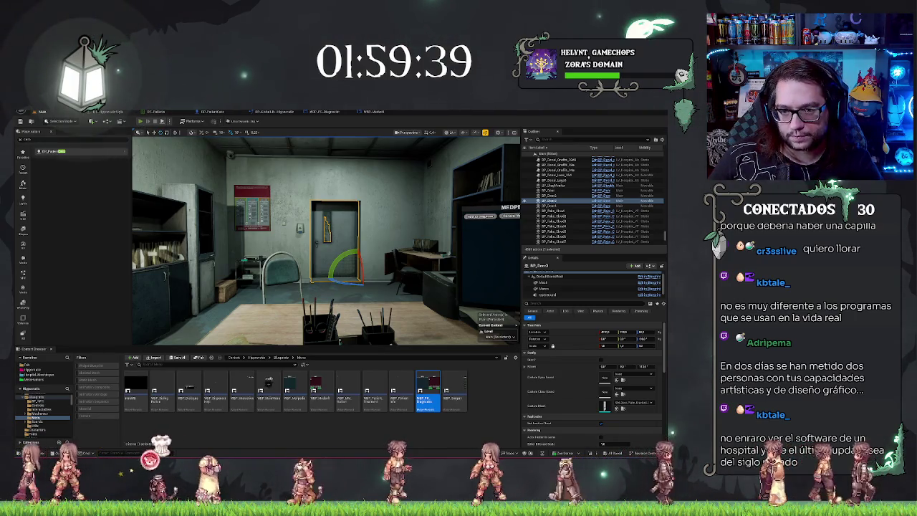
Step: Play the level, eject with F8 to inspect the door, then stop and play again
key("alt+p")
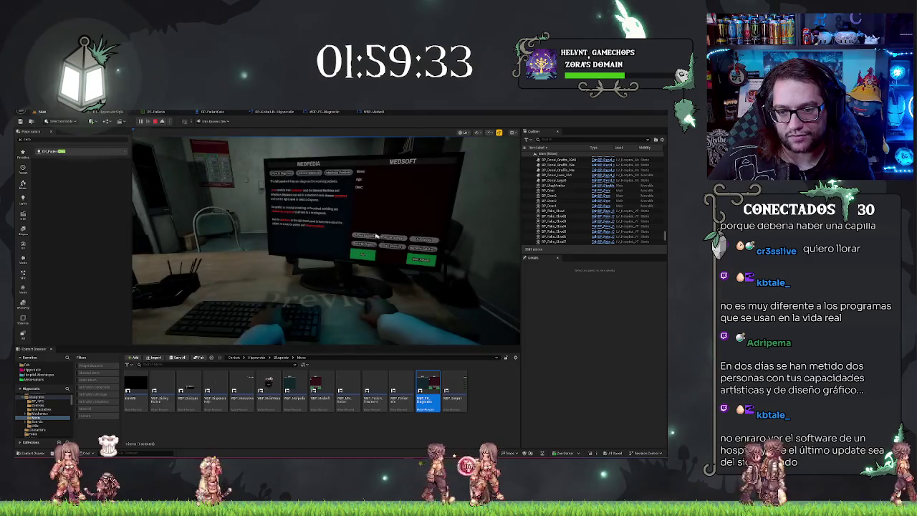
key("F8")
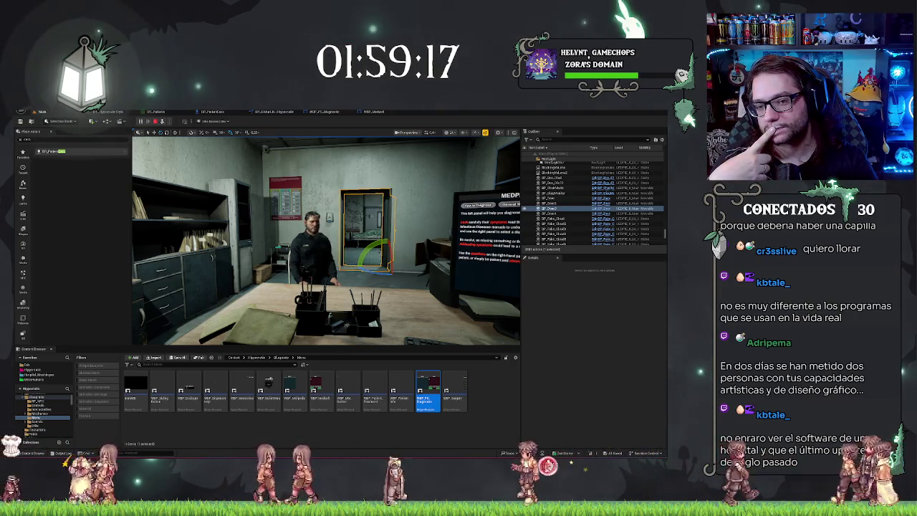
key("F8")
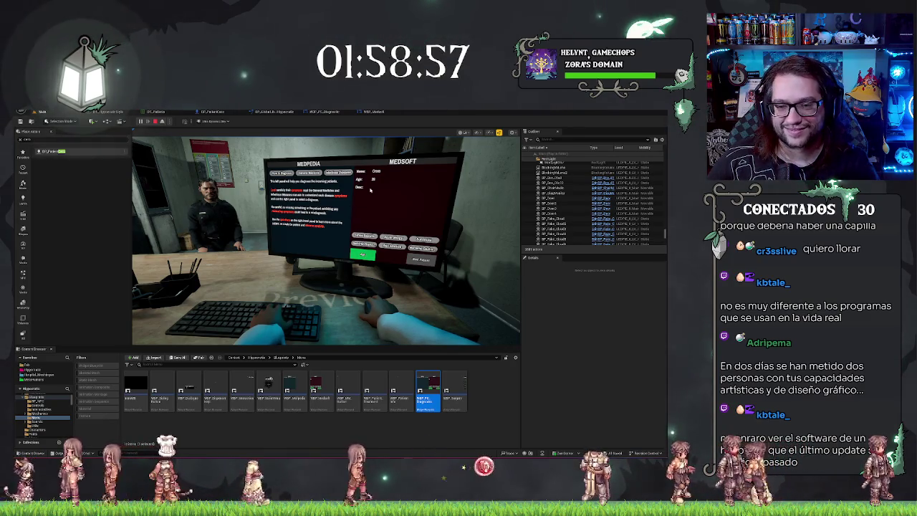
key("Escape")
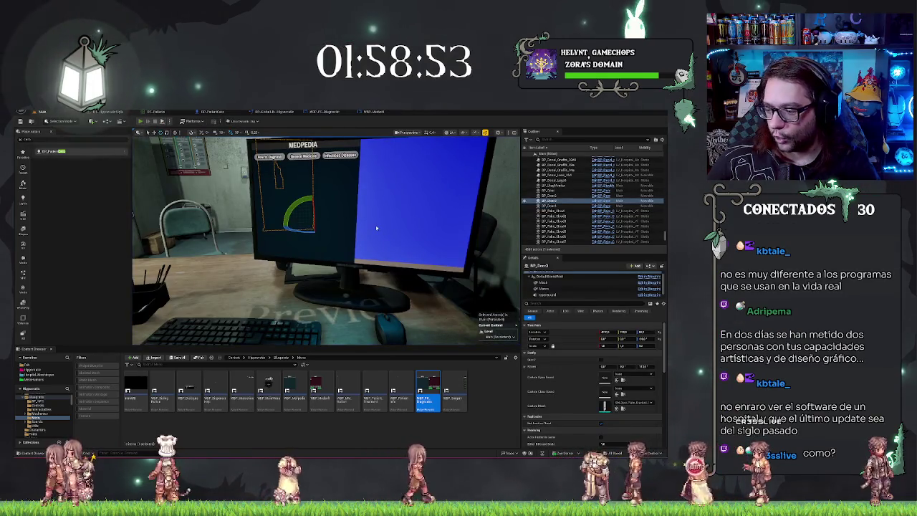
key("alt+p")
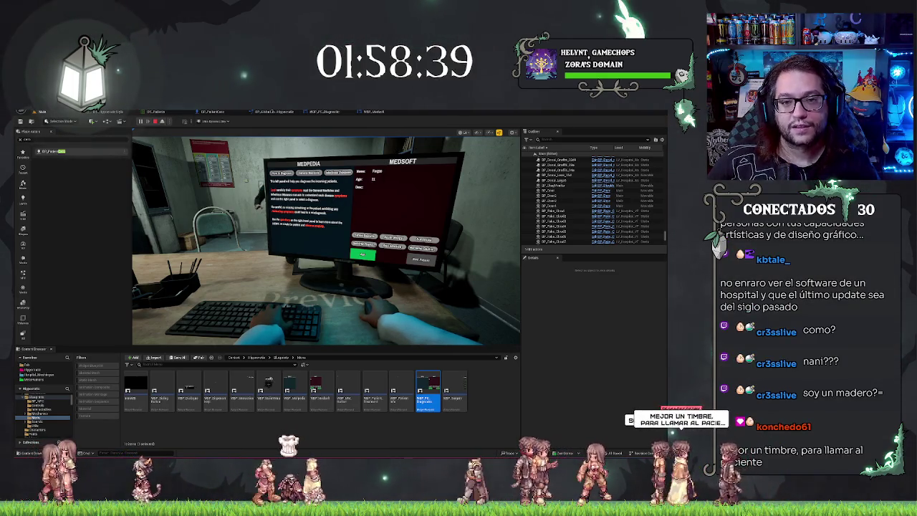
Step: Check the DT_Patients data table, then stop and restart the play session
left_click(156, 111)
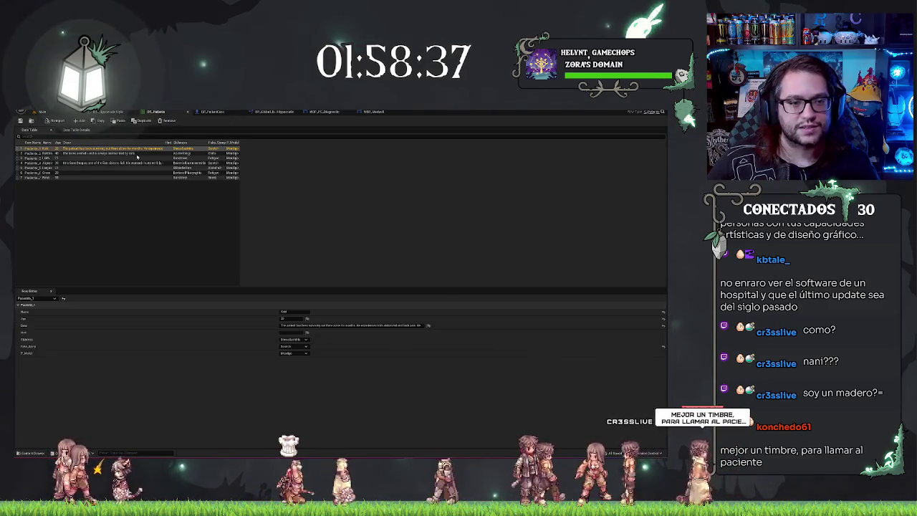
left_click(83, 201)
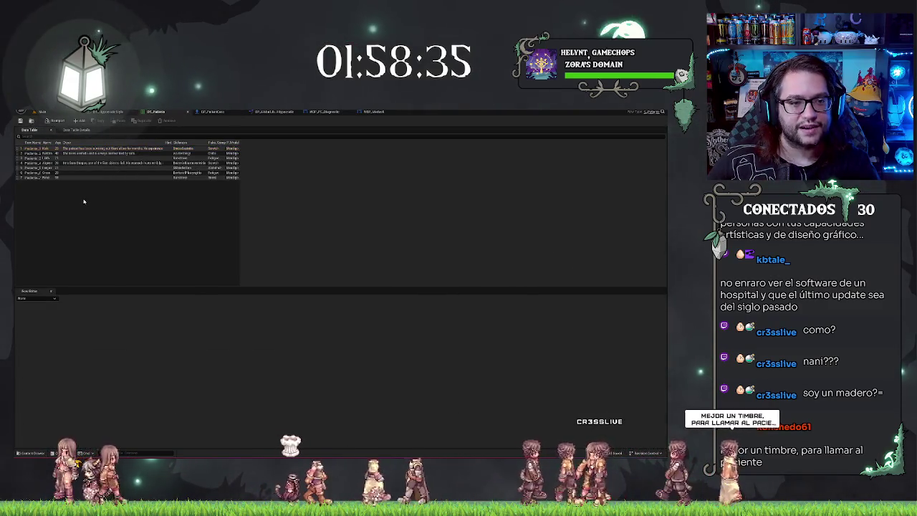
left_click(41, 111)
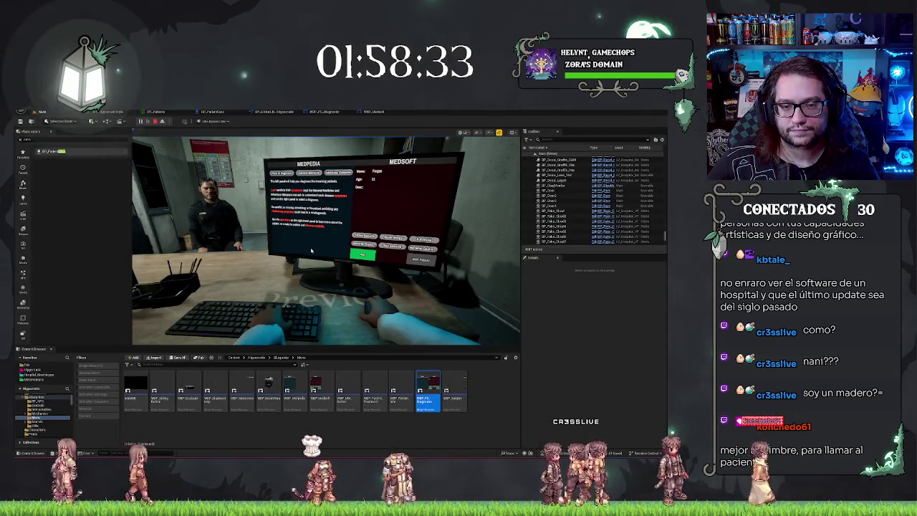
key("Escape")
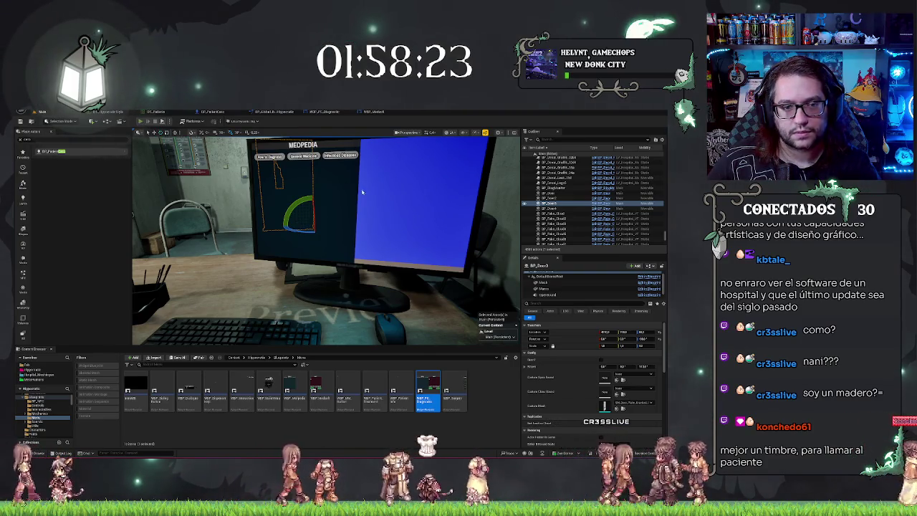
key("alt+p")
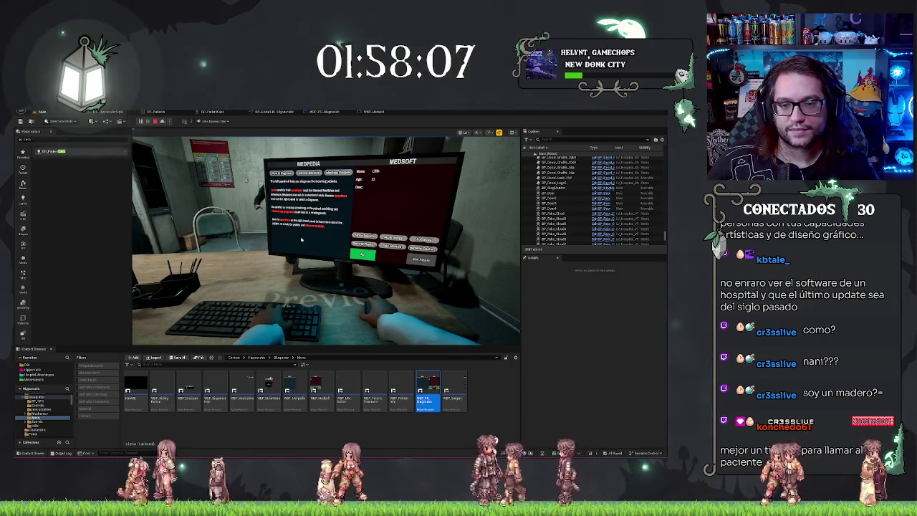
Step: View the Medpedia disease page, stop play, and bring up BP_PatientCero's event graph
left_click(347, 173)
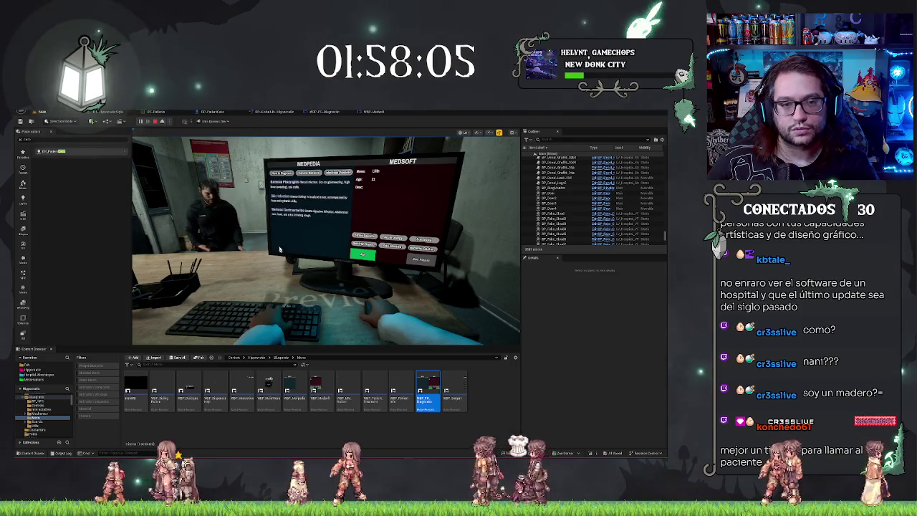
key("Escape")
left_click(207, 112)
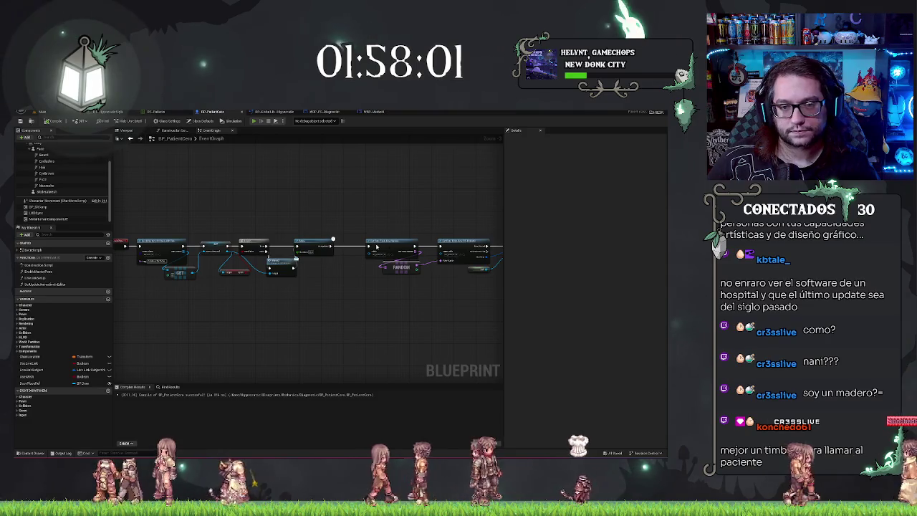
Step: Start play, walk to the desk and sit at the computer
key("alt+p")
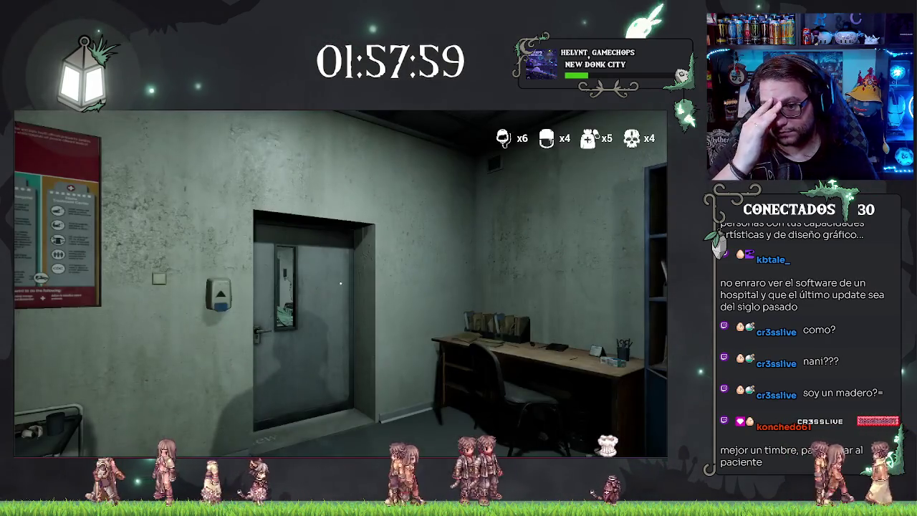
key("w")
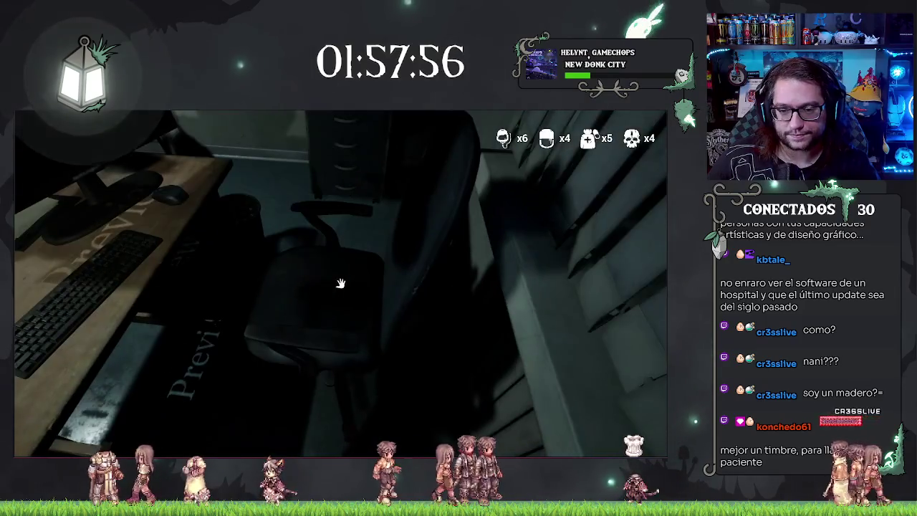
left_click(340, 283)
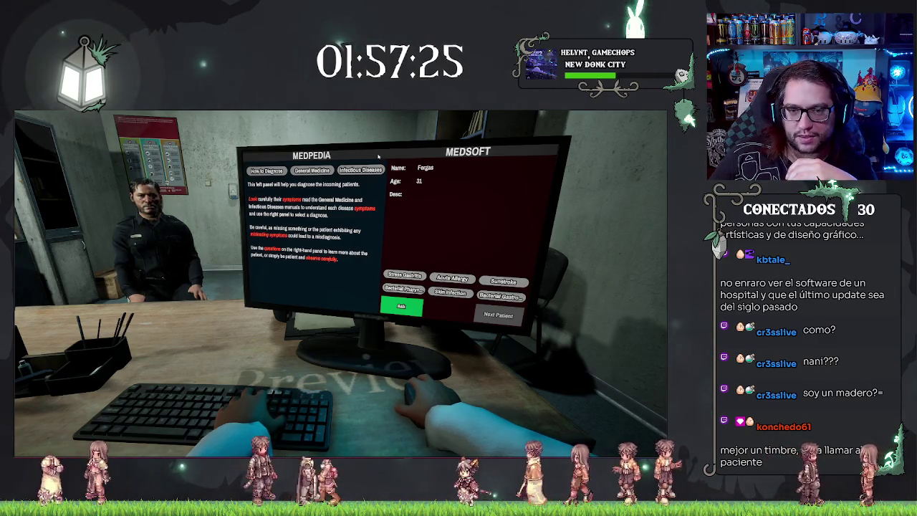
Step: Browse Medpedia's General Medicine and Infectious Diseases lists, including Bacterial Pharyngitis and Skin Infection
left_click(308, 173)
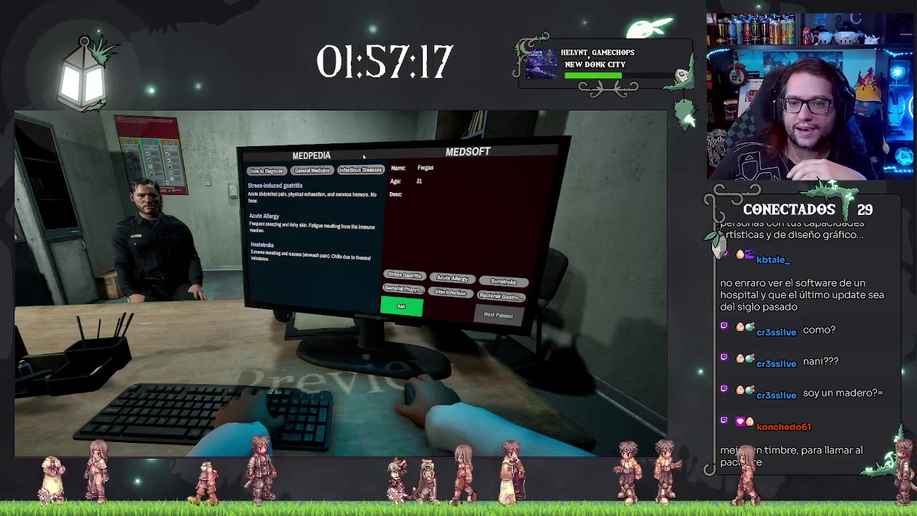
left_click(327, 172)
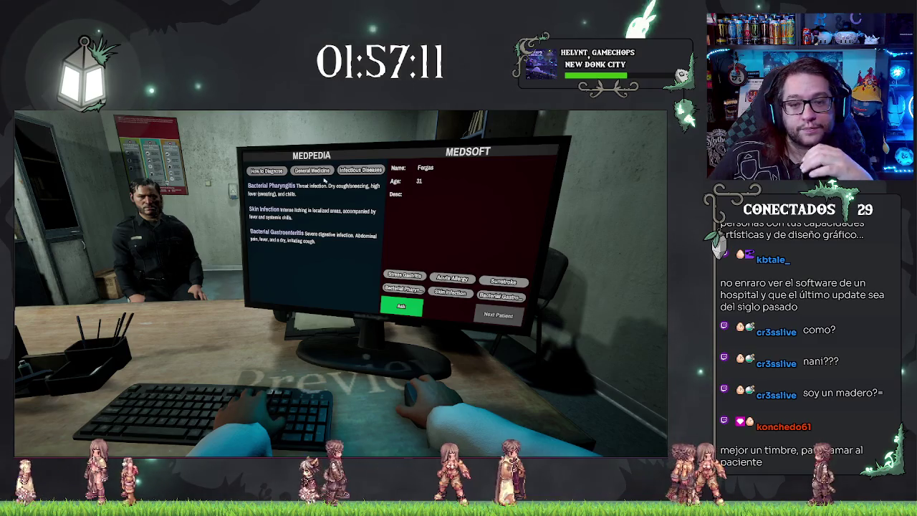
left_click(266, 170)
left_click(312, 171)
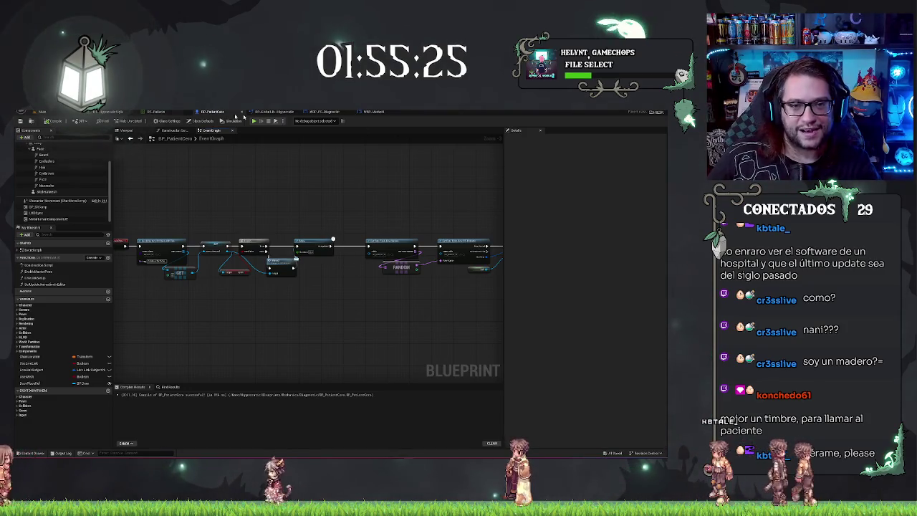
Step: In WBP_Medsoft's graph, select the Patient Location and spawn nodes and nudge the Seat node lower
left_click(373, 112)
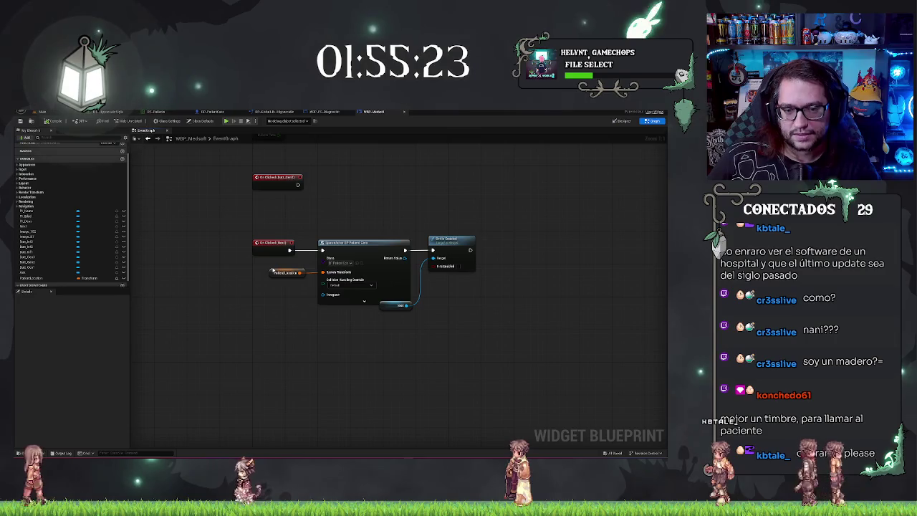
left_click(285, 272)
left_click(358, 243, "ctrl")
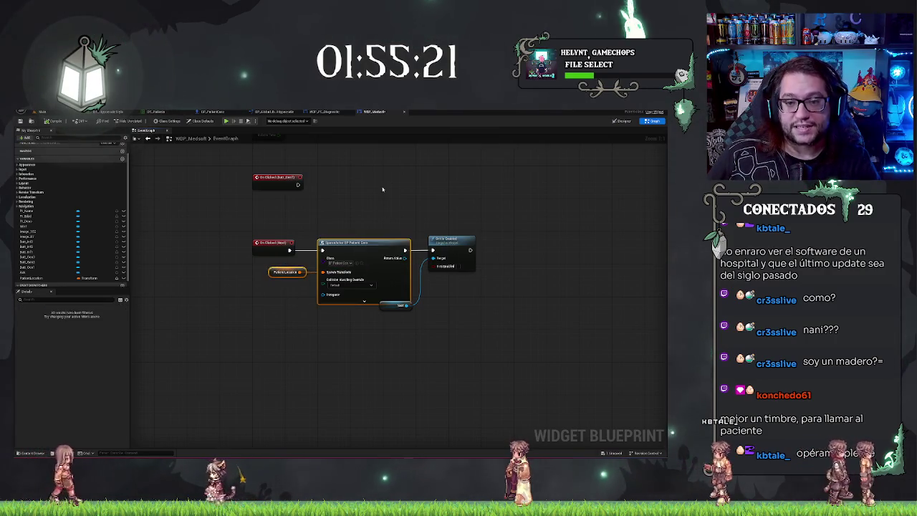
left_click(405, 307)
left_click_drag(405, 306, 401, 319)
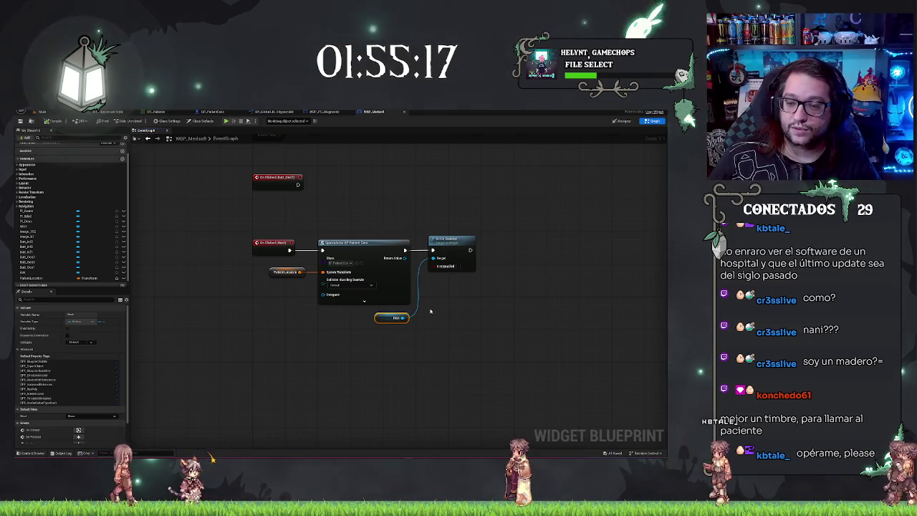
left_click(431, 311)
mouse_move(298, 197)
left_mouse_down()
mouse_move(289, 241)
mouse_move(274, 205)
left_mouse_up()
Step: Box-select the Next button's spawn-patient chain and move it lower in the graph
left_click_drag(223, 240, 498, 344)
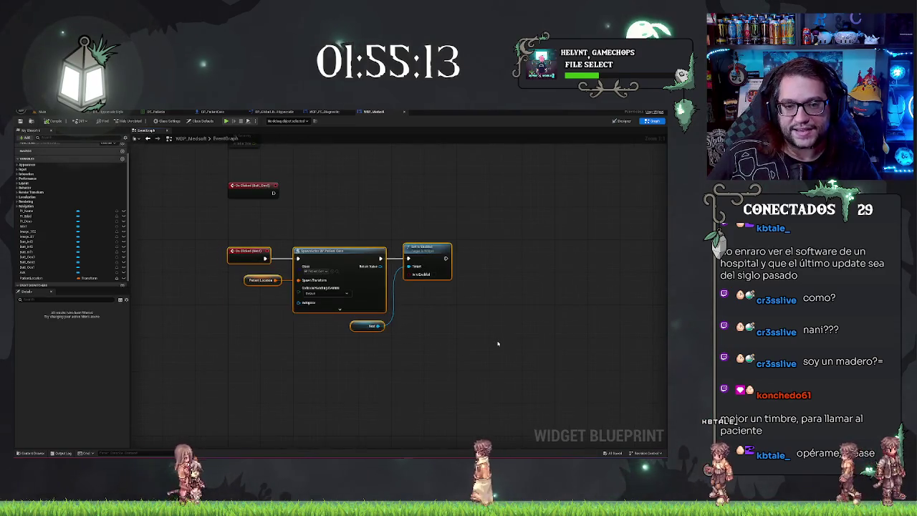
left_click_drag(340, 253, 340, 346)
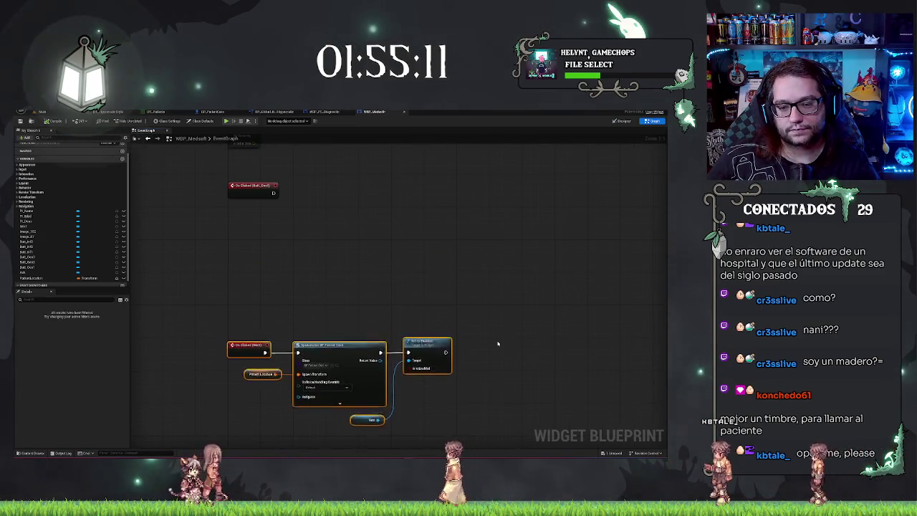
scroll(450, 327, "down", 2)
scroll(480, 215, "down", 2)
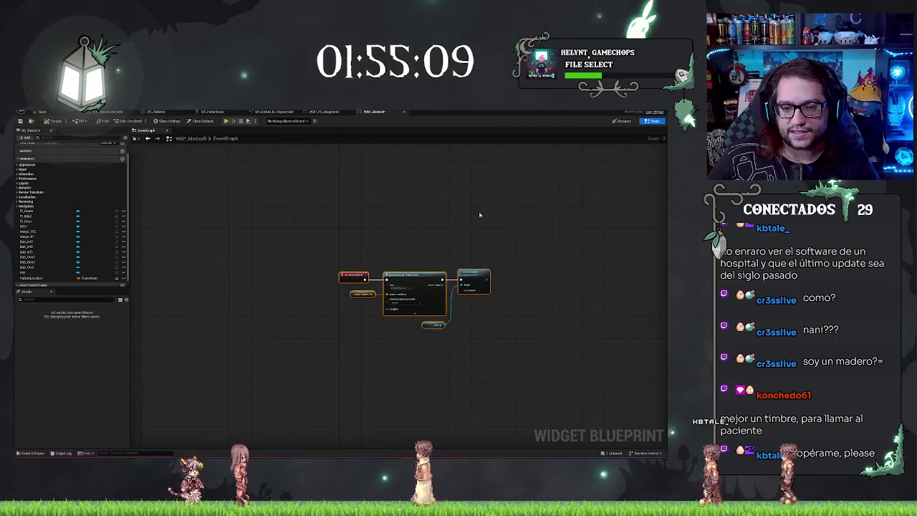
mouse_move(481, 215)
left_mouse_down()
mouse_move(480, 260)
mouse_move(361, 326)
mouse_move(327, 262)
mouse_move(319, 294)
left_mouse_up()
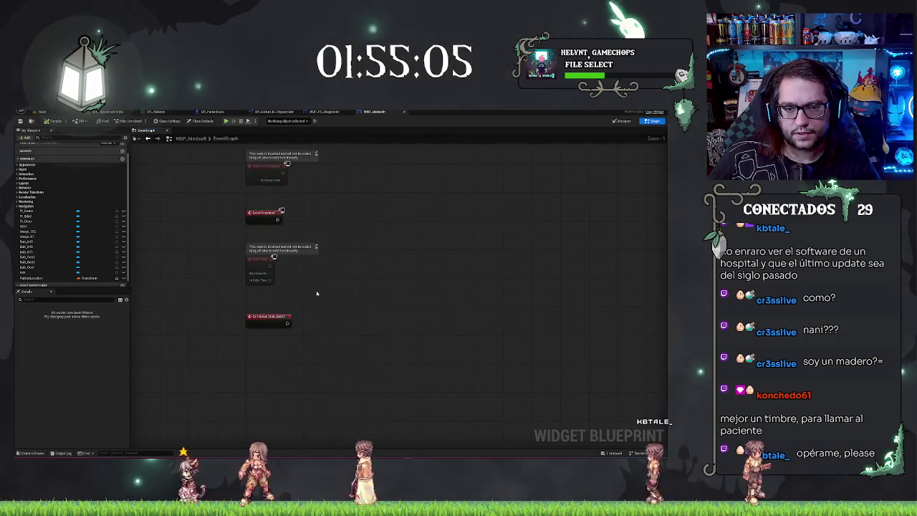
left_click_drag(198, 198, 210, 164)
left_click(279, 179)
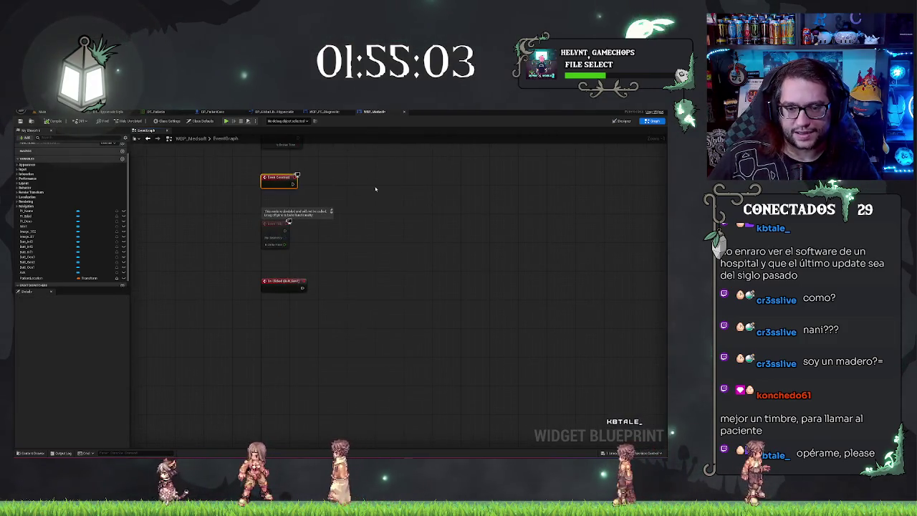
left_click_drag(375, 189, 378, 94)
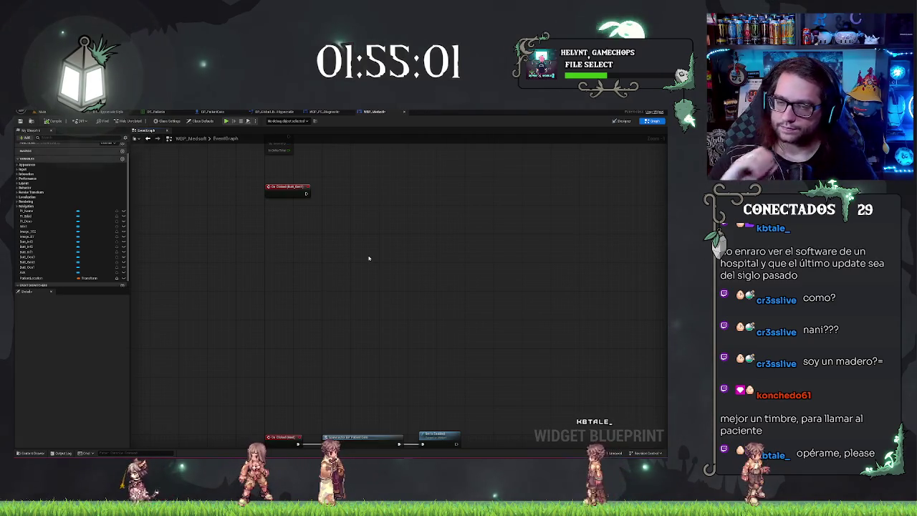
left_click_drag(368, 258, 361, 377)
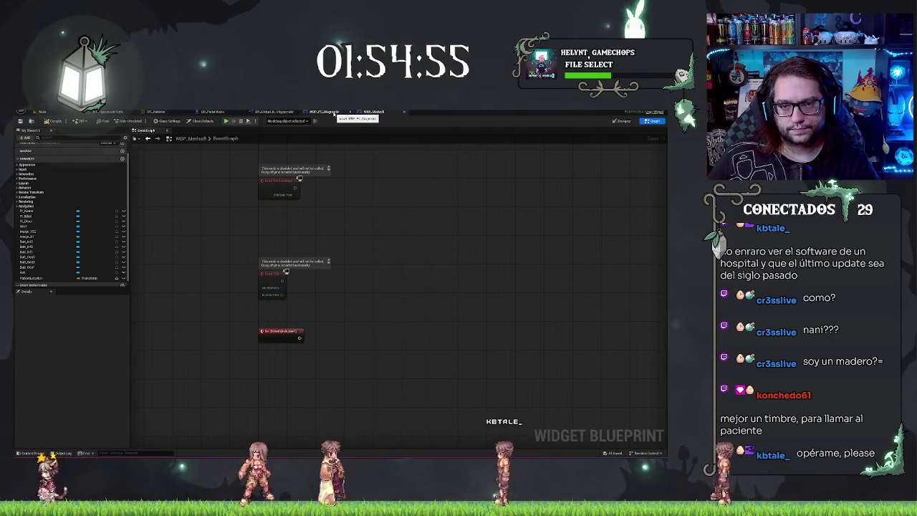
left_click_drag(208, 210, 211, 164)
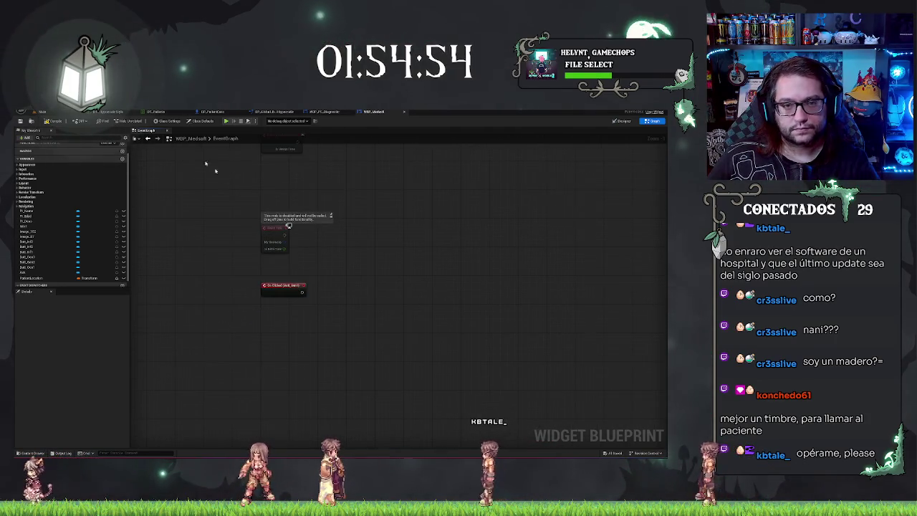
left_click(621, 122)
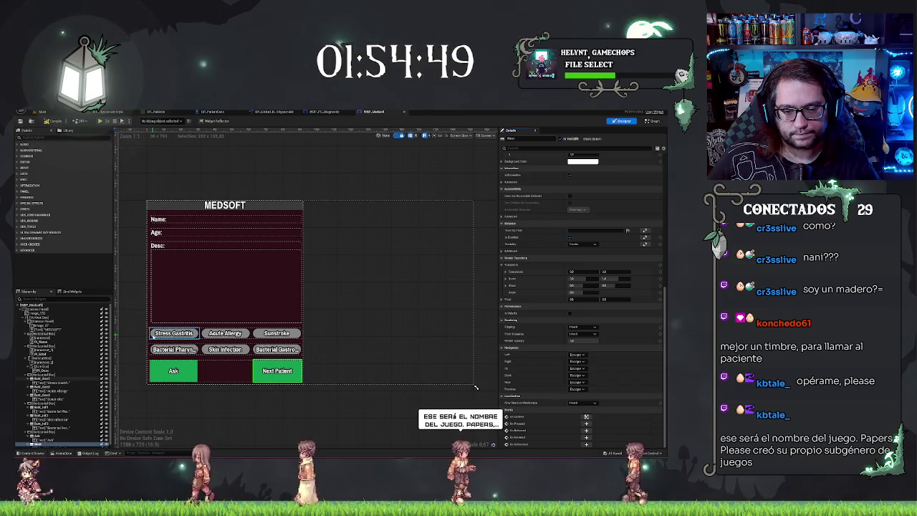
Step: Select the Sunstroke button in the Designer and add its On Clicked event
left_click(173, 333)
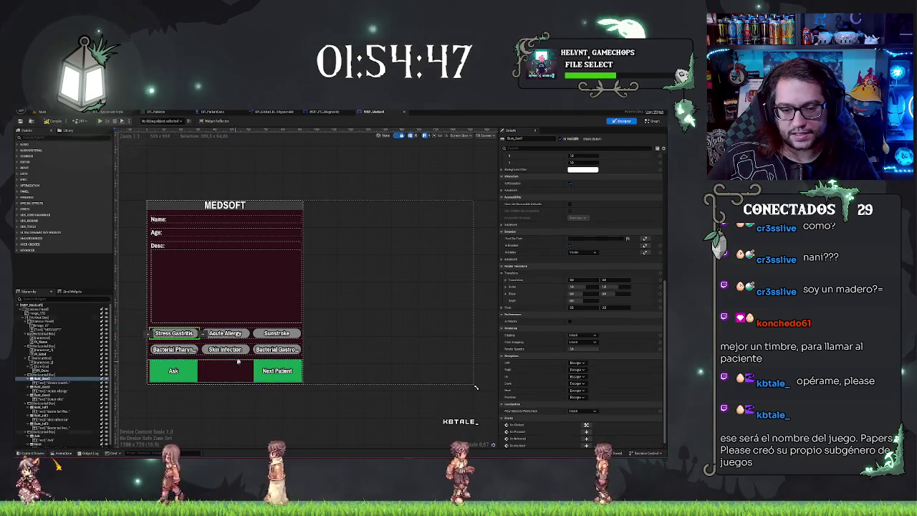
left_click(225, 333)
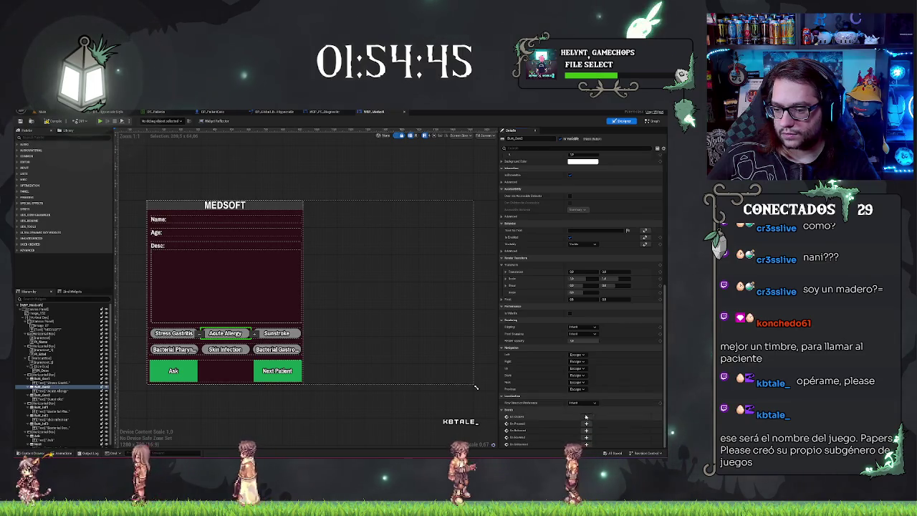
left_click(262, 248)
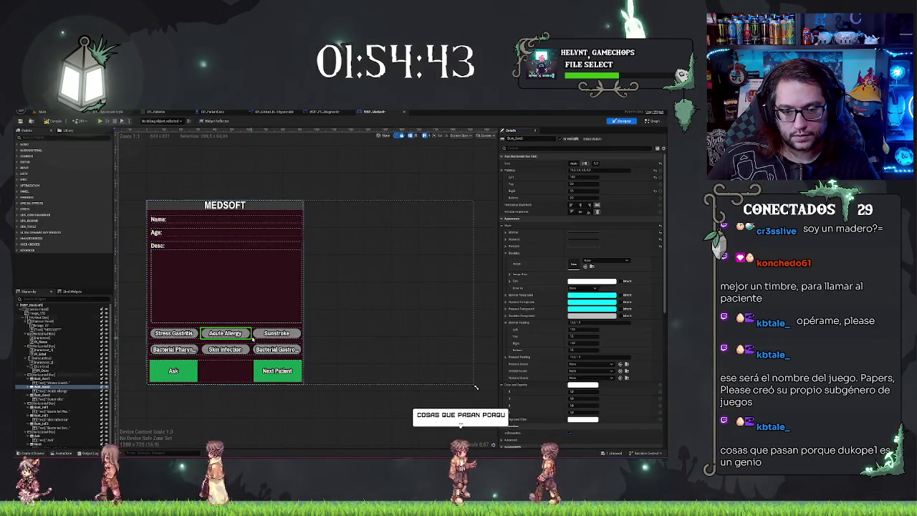
left_click(276, 334)
scroll(638, 401, "down", 10)
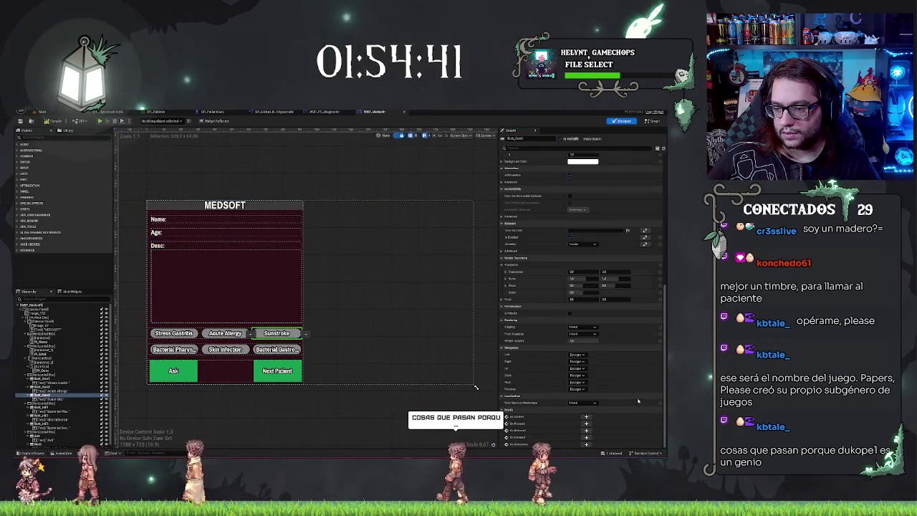
left_click(587, 416)
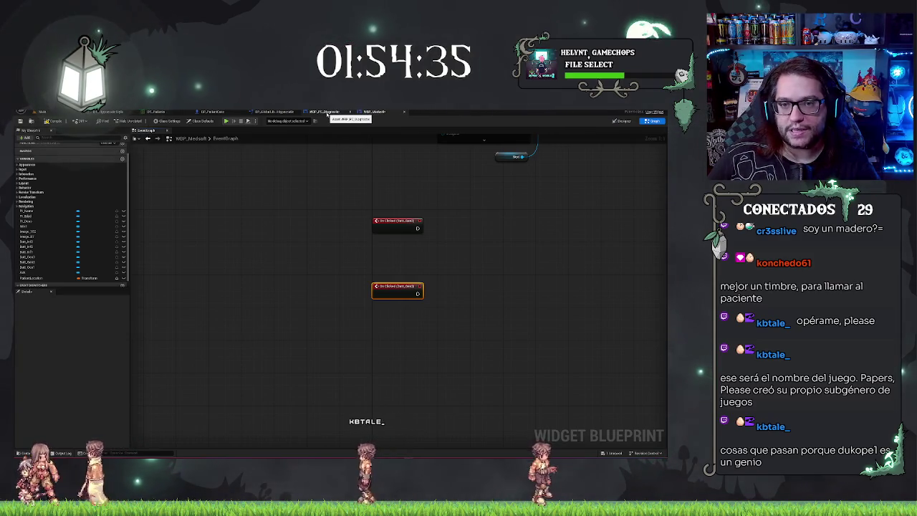
Step: Frame both On Clicked events in the graph, checking WBP_PC_Diagnostic in between
left_click(337, 113)
left_click(374, 113)
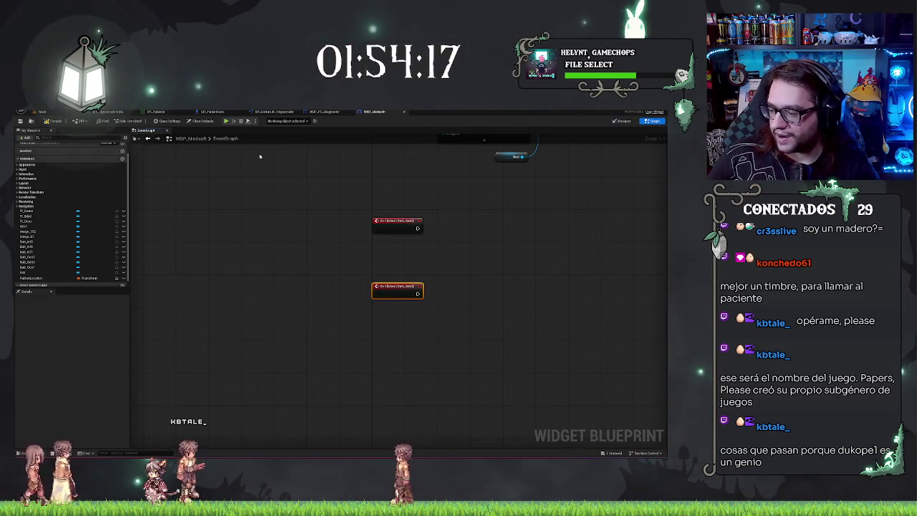
mouse_move(533, 224)
left_mouse_down()
mouse_move(348, 221)
mouse_move(305, 148)
left_mouse_up()
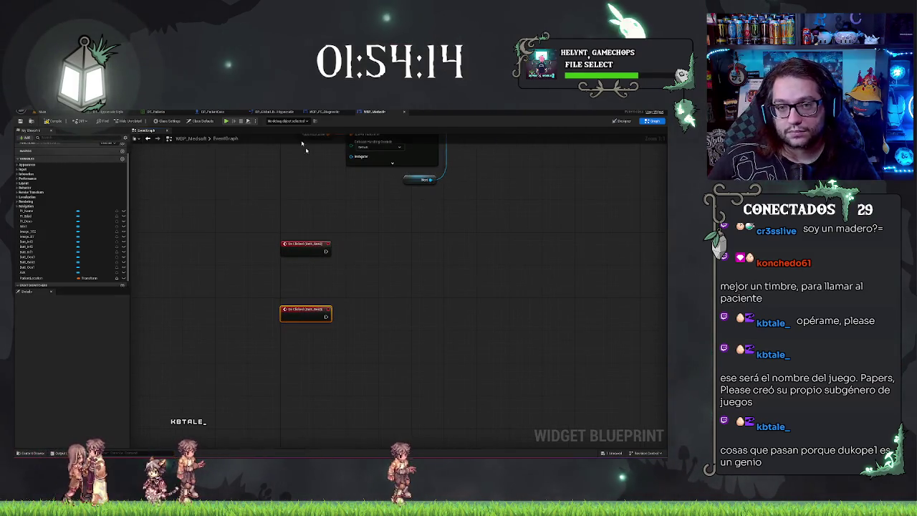
left_click(329, 112)
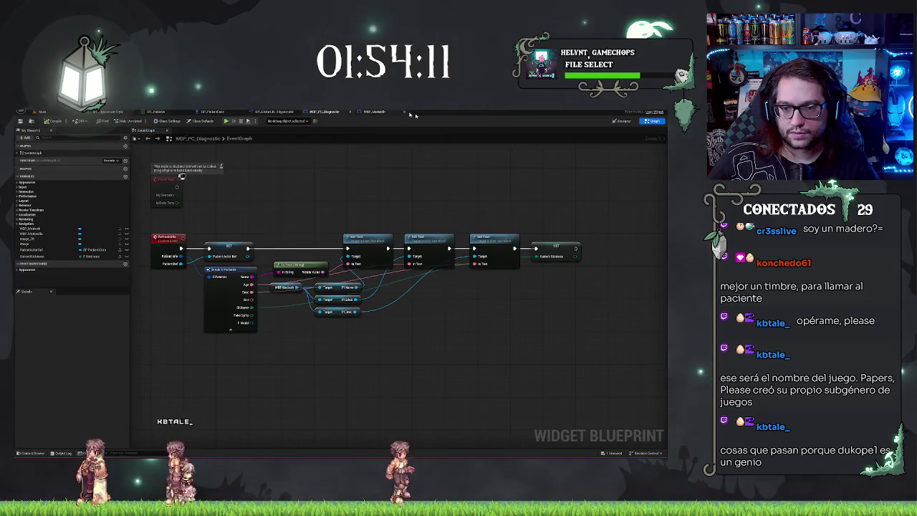
left_click(374, 113)
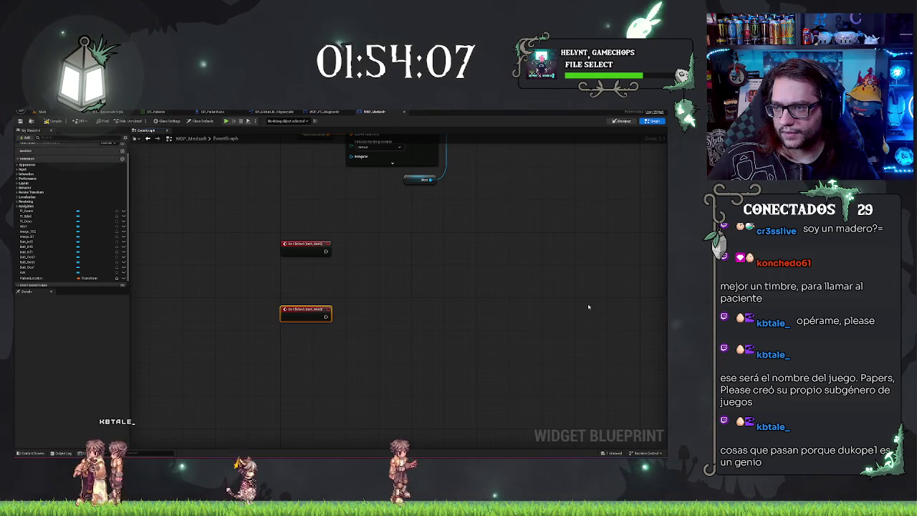
left_click(622, 120)
scroll(573, 309, "down", 5)
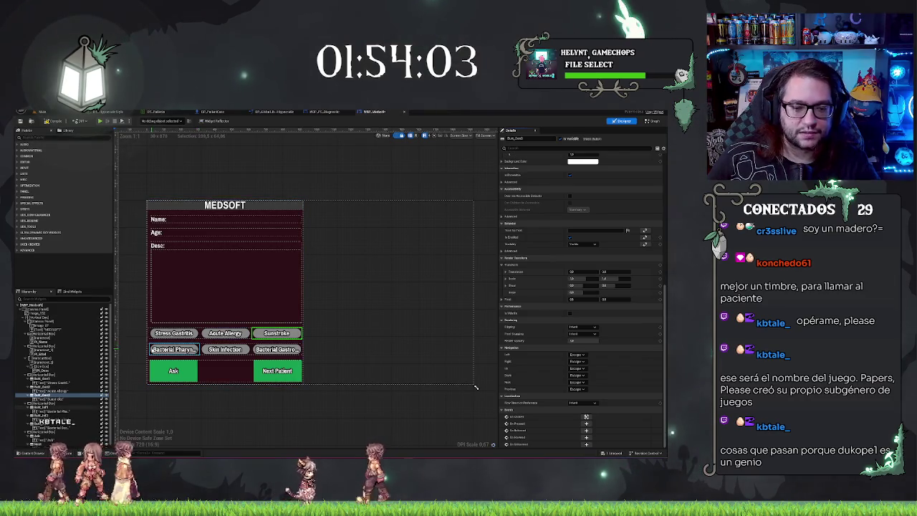
Step: Add On Clicked events for the lower-row buttons Butt_Inf1, Skin Infection and the last diagnosis button
left_click(173, 349)
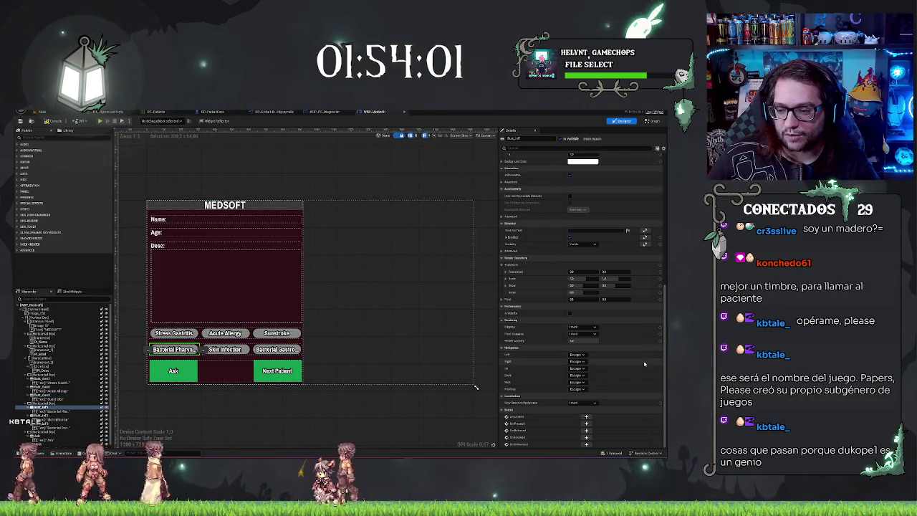
scroll(575, 400, "up", 1)
scroll(572, 419, "down", 1)
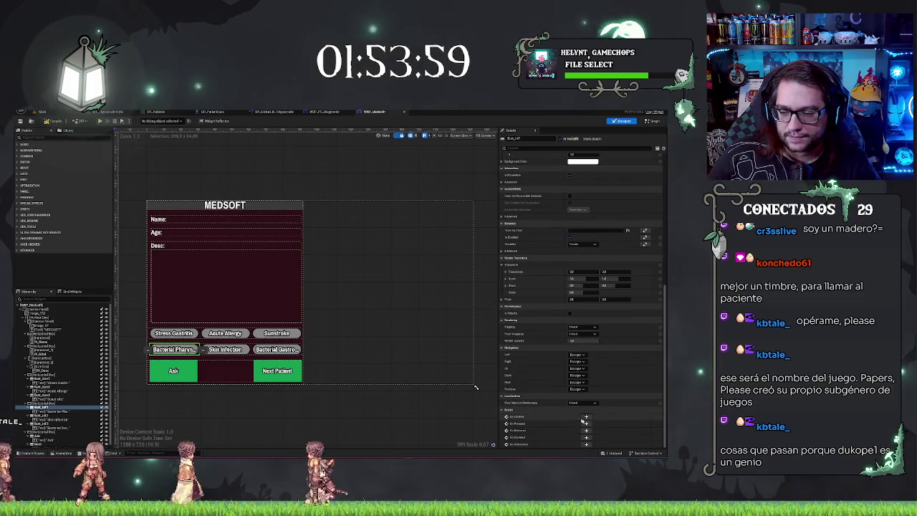
left_click(587, 416)
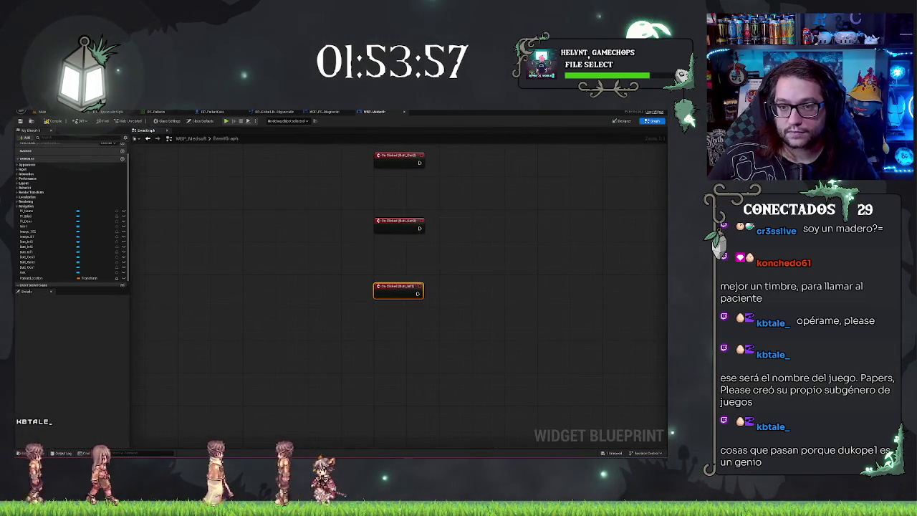
left_click_drag(501, 222, 410, 298)
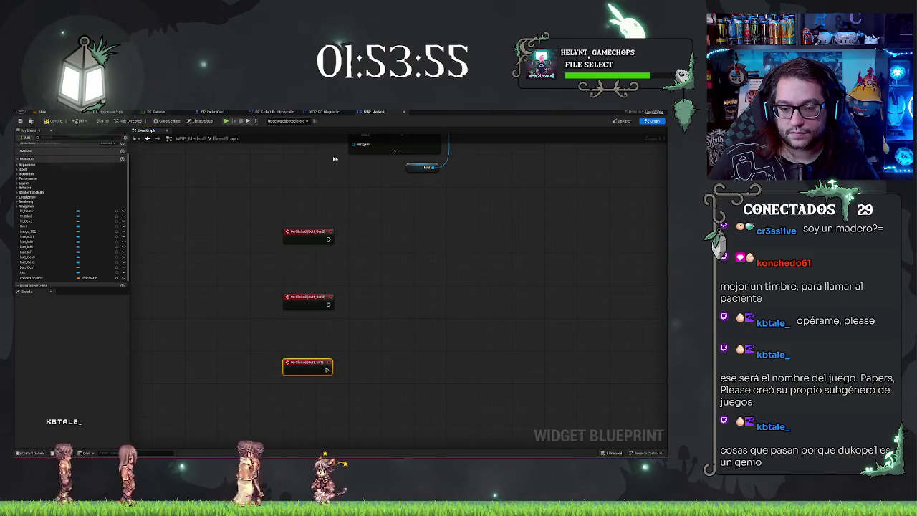
left_click(619, 121)
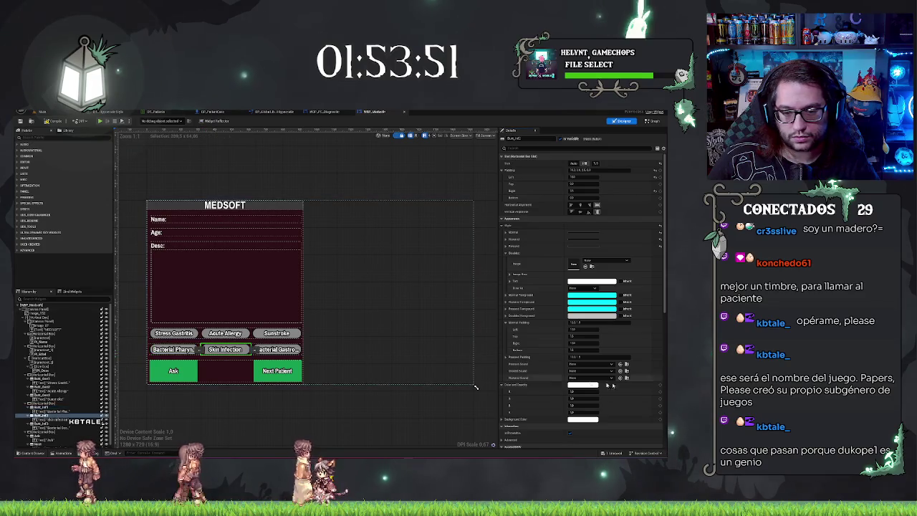
scroll(605, 388, "down", 10)
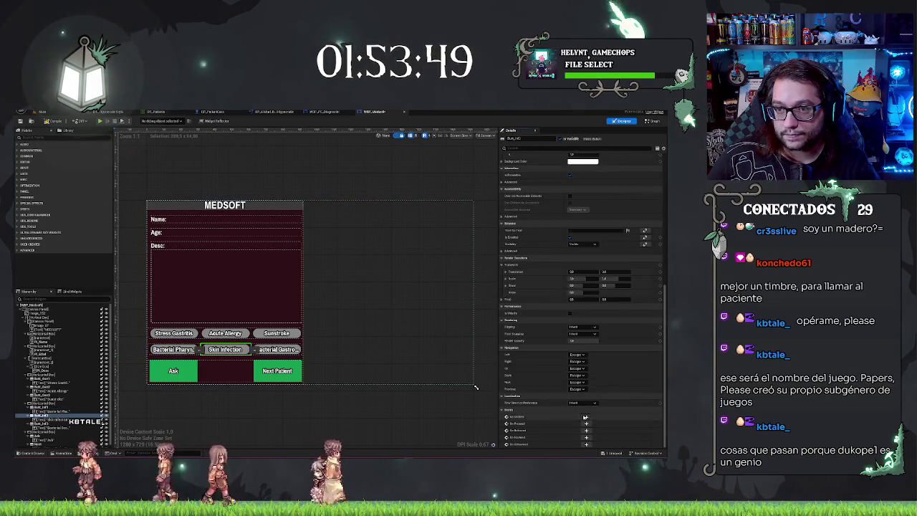
left_click(586, 416)
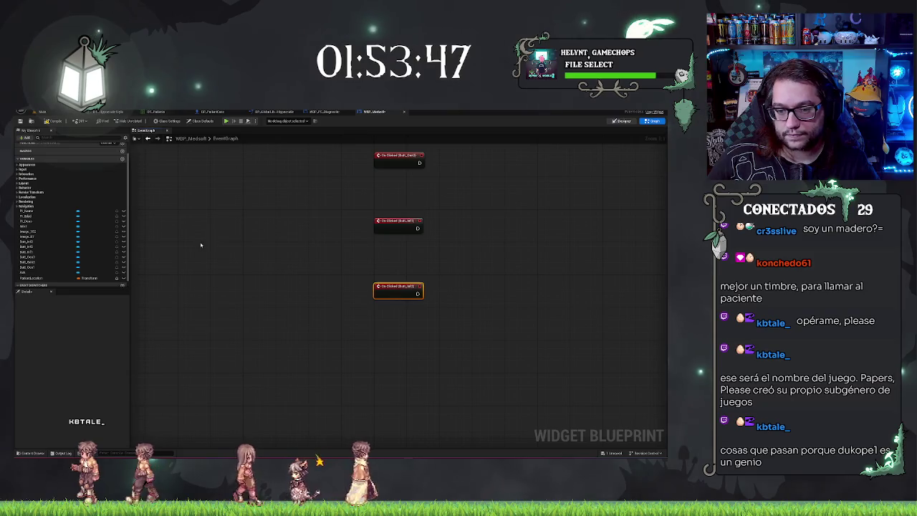
left_click(619, 121)
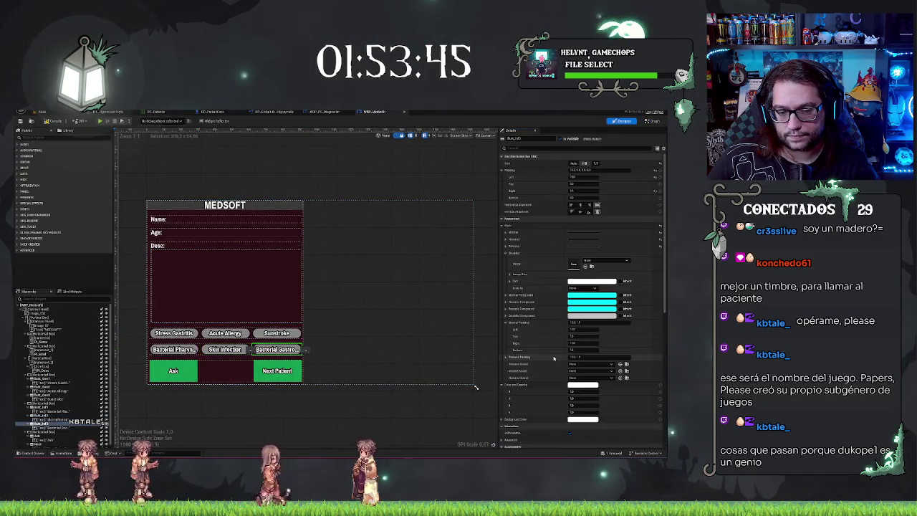
scroll(555, 356, "down", 10)
left_click(587, 416)
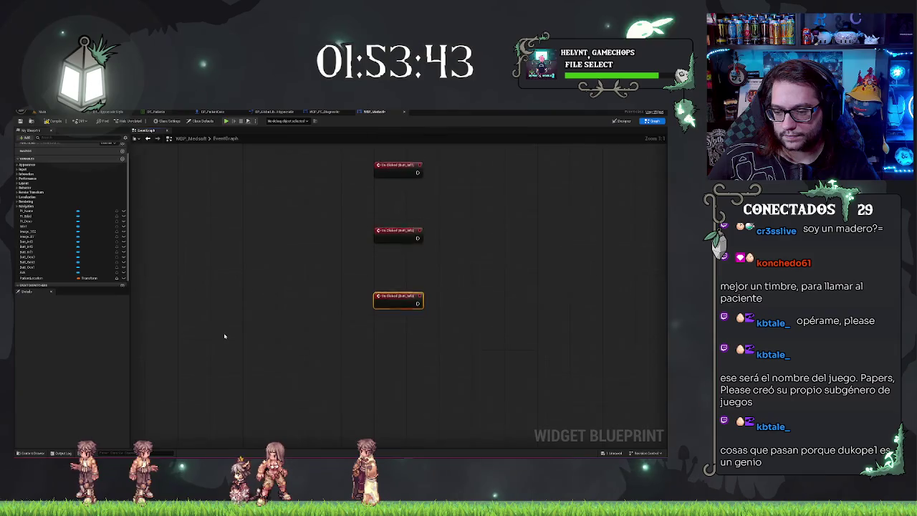
scroll(379, 273, "down", 3)
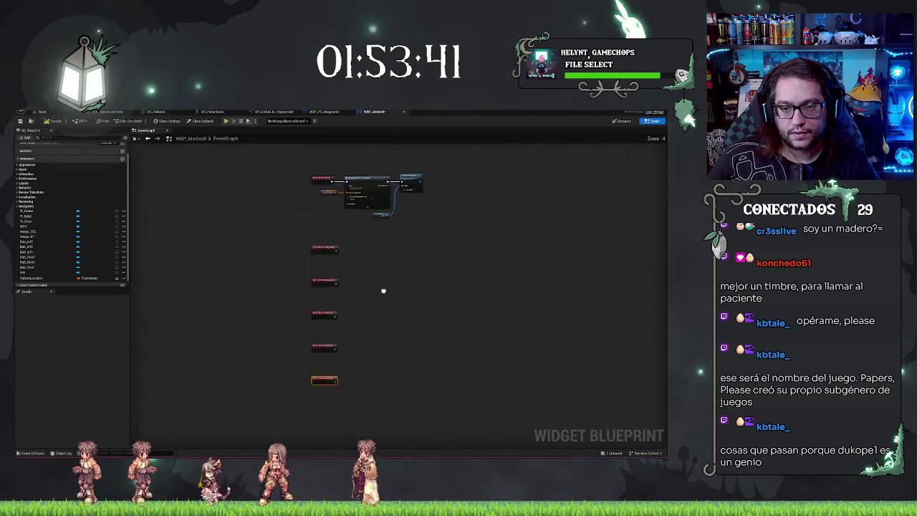
Step: Move the next-patient node cluster down, clear of the overlapping event nodes
scroll(401, 277, "up", 3)
scroll(362, 301, "down", 5)
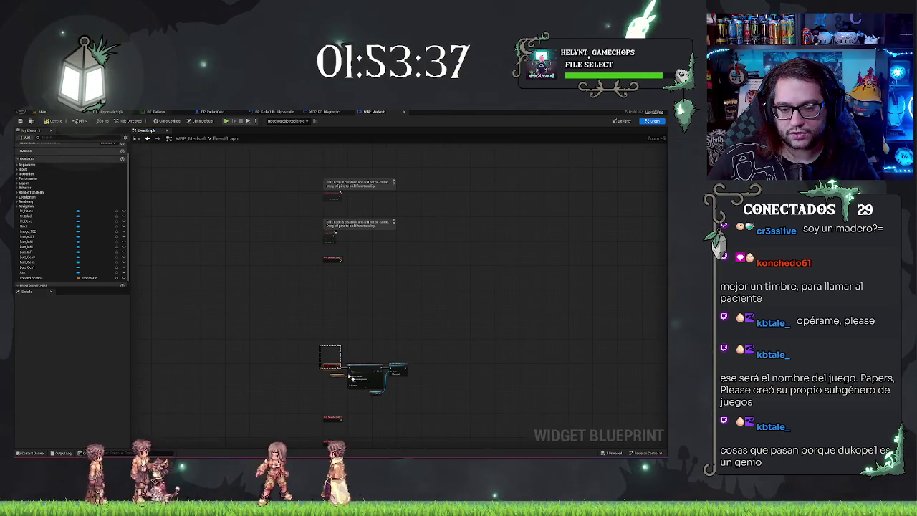
left_click_drag(430, 403, 430, 402)
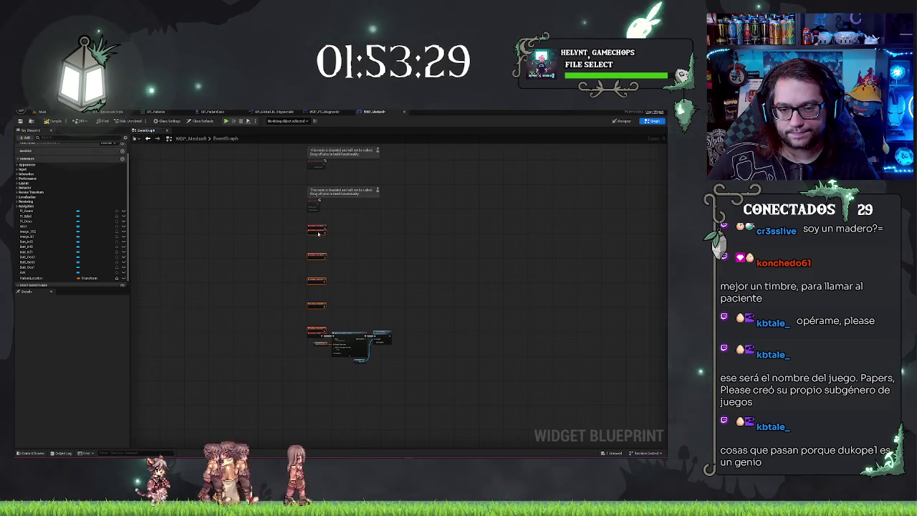
scroll(378, 293, "up", 5)
left_click_drag(217, 214, 545, 331)
left_click_drag(280, 207, 281, 341)
scroll(280, 208, "down", 5)
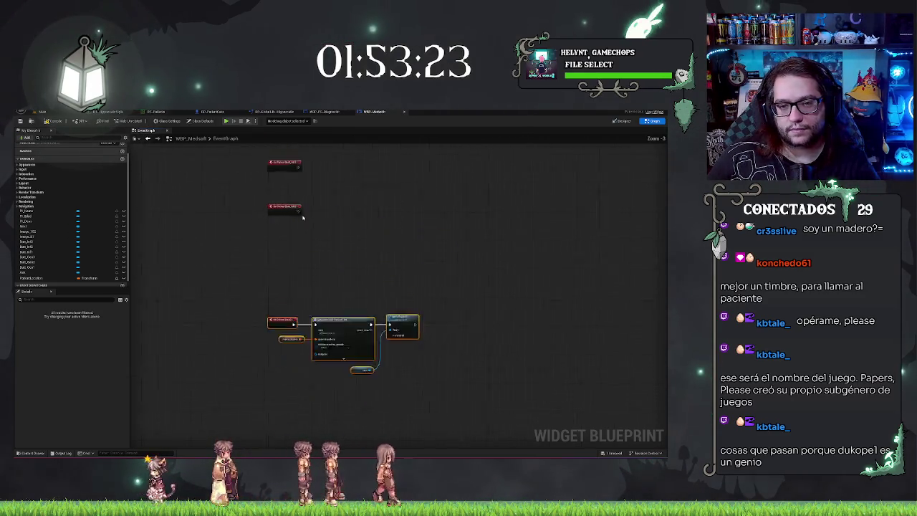
Step: Spread the column of six On Clicked event nodes into even spacing
left_click_drag(288, 259, 316, 181)
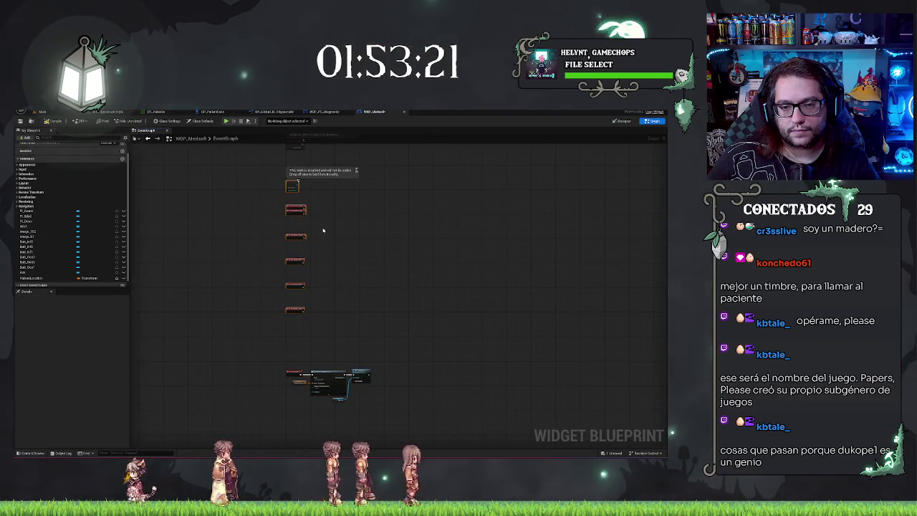
scroll(308, 194, "up", 3)
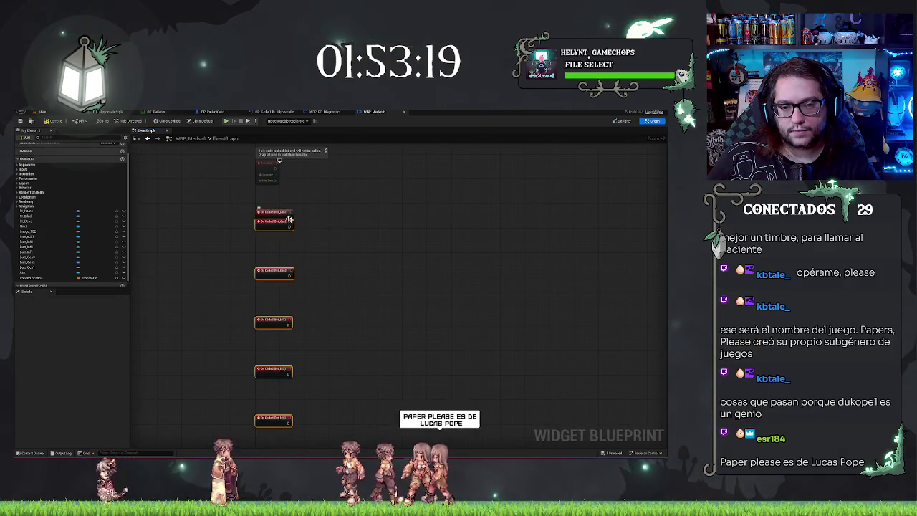
left_click_drag(274, 198, 275, 224)
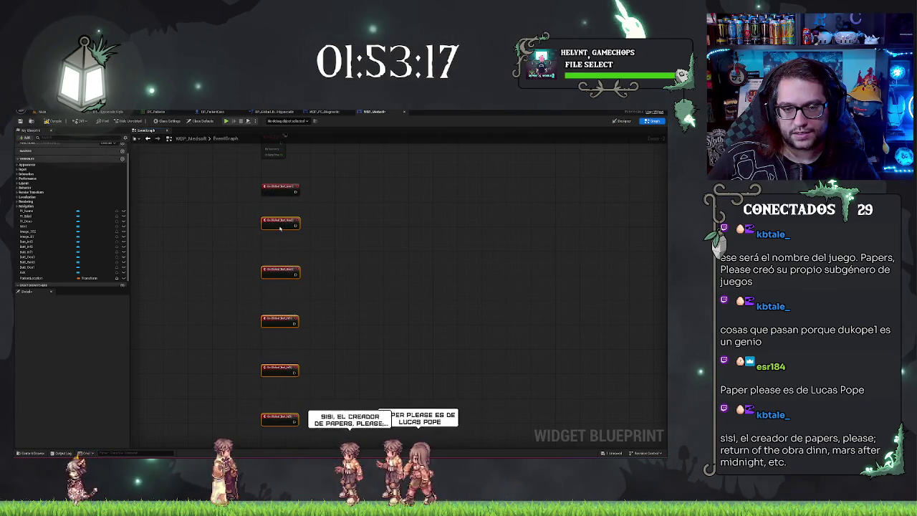
left_click(290, 222)
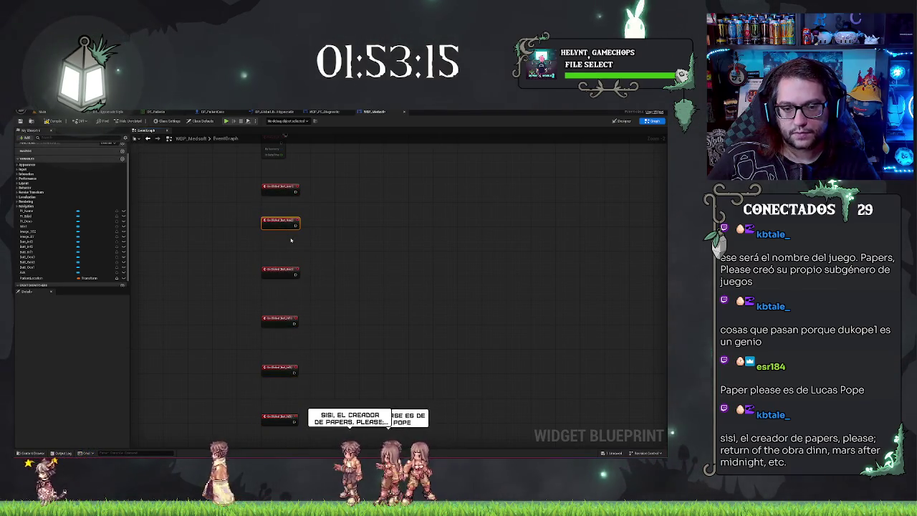
mouse_move(293, 316)
left_mouse_down()
mouse_move(293, 426)
mouse_move(280, 407)
left_mouse_up()
mouse_move(270, 295)
left_mouse_down()
mouse_move(291, 397)
mouse_move(300, 391)
mouse_move(287, 360)
mouse_move(279, 370)
left_mouse_up()
left_click(286, 382)
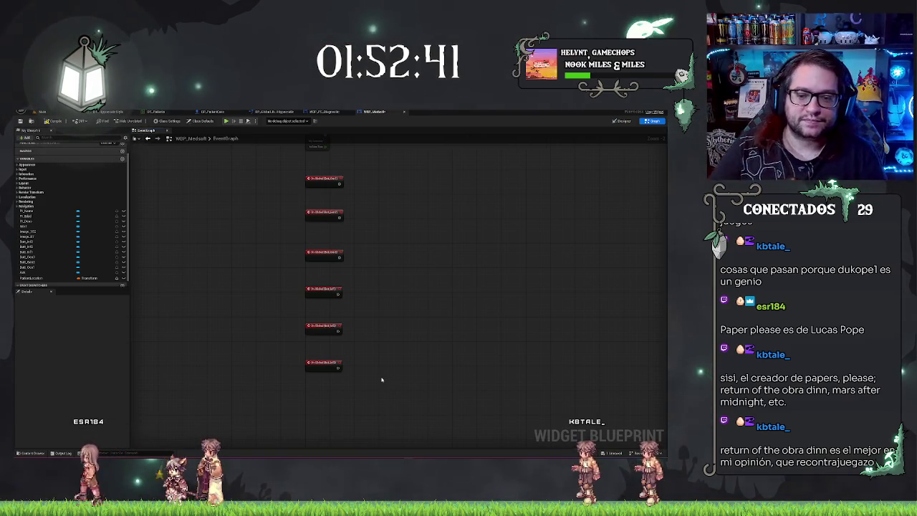
Step: Align the four lower On Clicked events by nudging them up together
left_click_drag(395, 255, 371, 272)
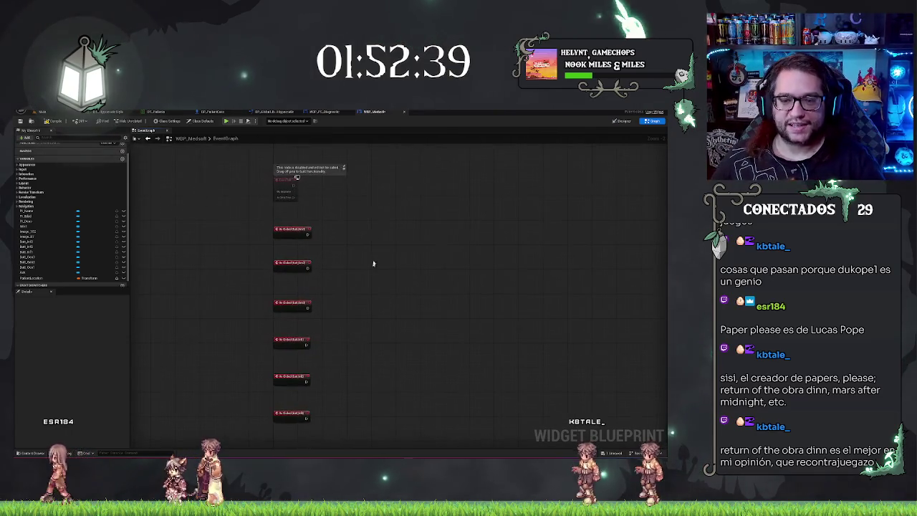
mouse_move(365, 192)
left_mouse_down()
mouse_move(365, 227)
mouse_move(356, 210)
left_mouse_up()
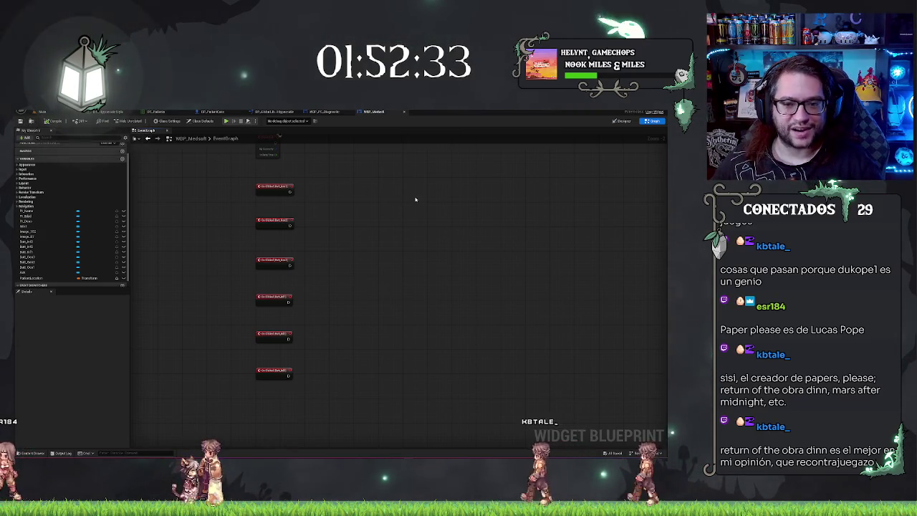
left_click_drag(239, 240, 361, 431)
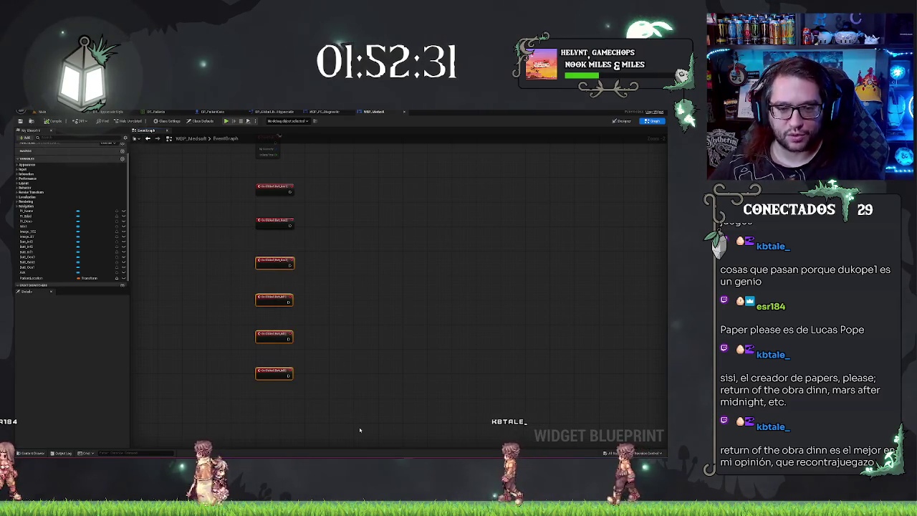
key("Up")
left_click(360, 358)
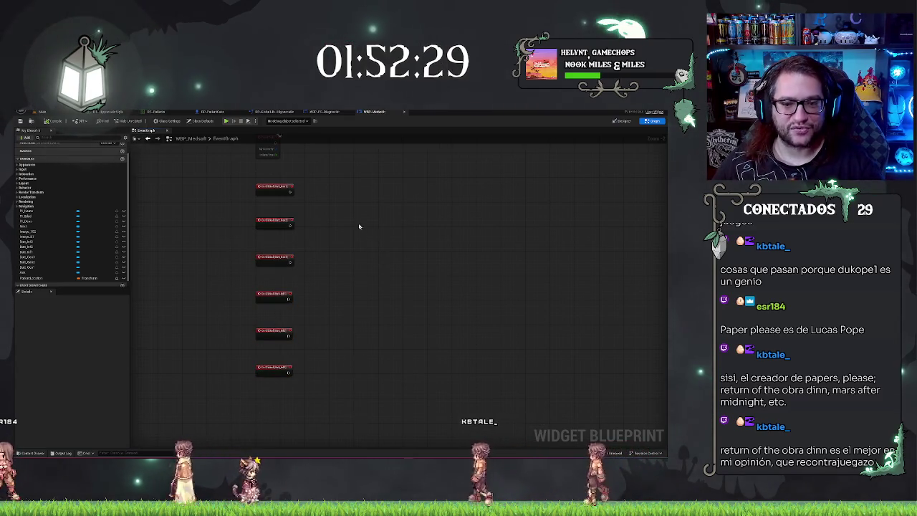
scroll(364, 233, "up", 2)
Step: Add a Get Parent node and try a 'cast to' search from its return value
right_click(335, 199)
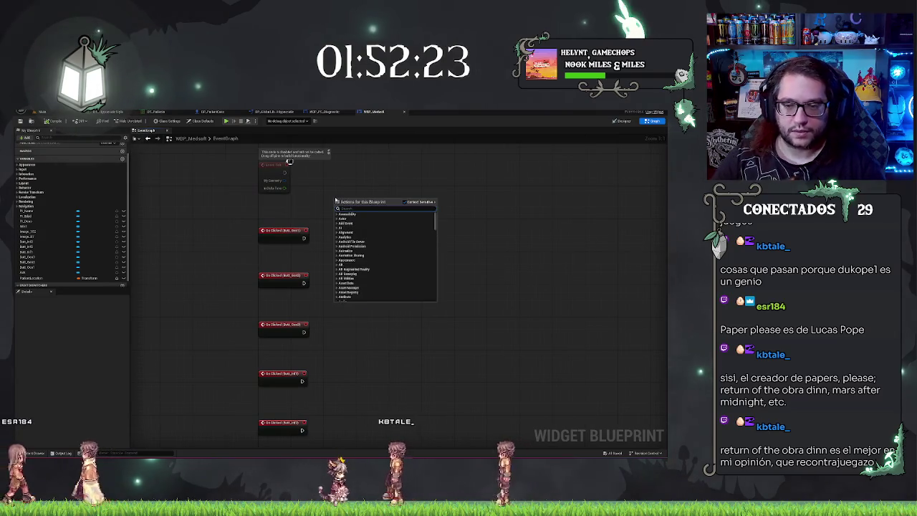
type("getparent")
key("Return")
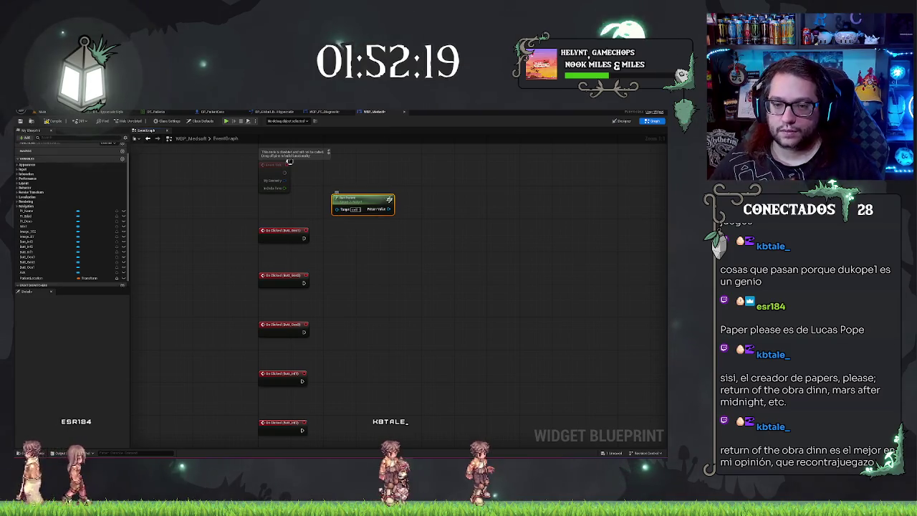
left_click_drag(388, 208, 409, 212)
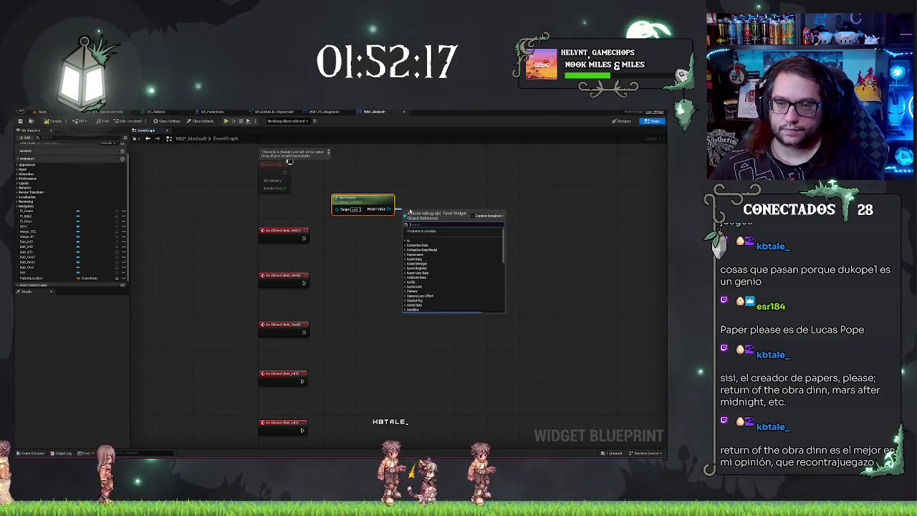
type("cast to")
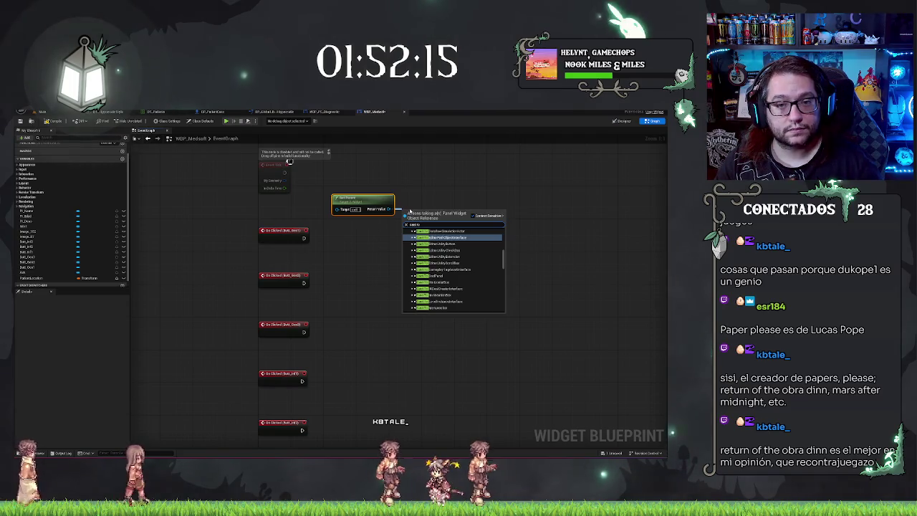
type(" dlg")
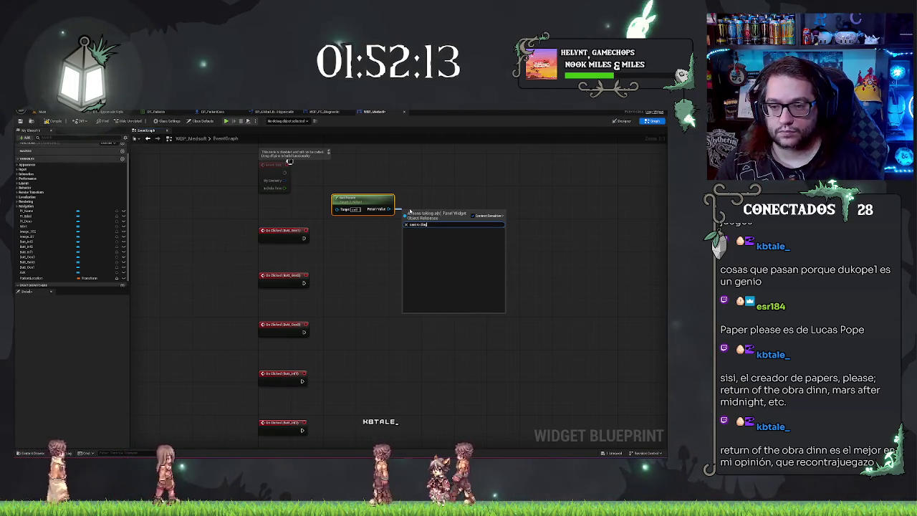
key("BackSpace")
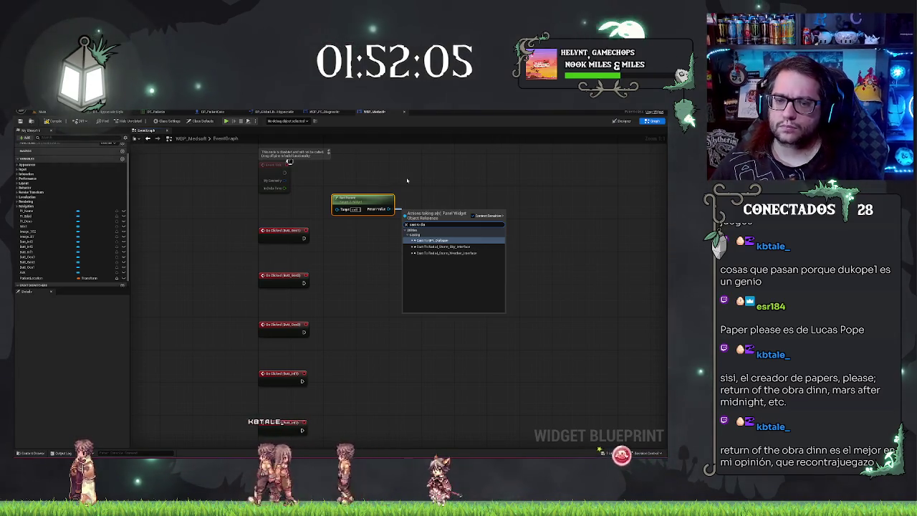
key("Escape")
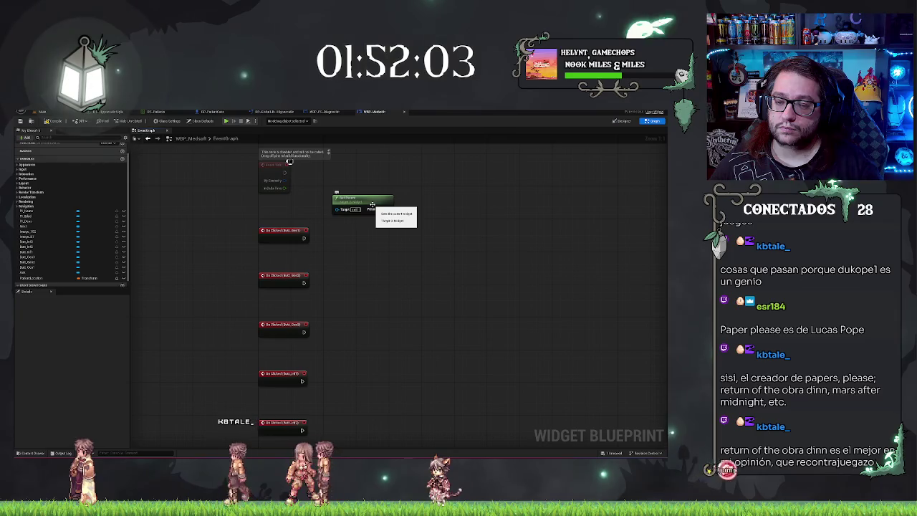
Step: Search the actions for 'getparent' and 'sacra' without adding another node
right_click(402, 175)
type("getparent")
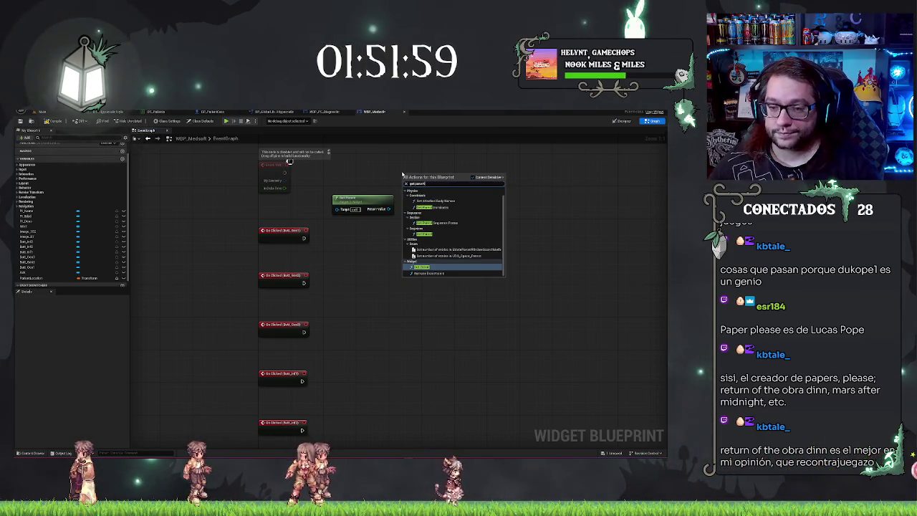
scroll(463, 215, "up", 1)
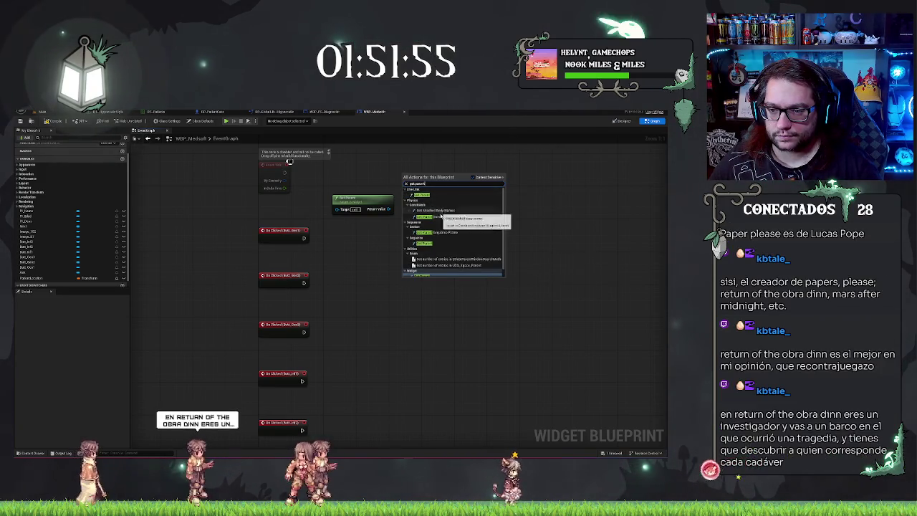
key("Escape")
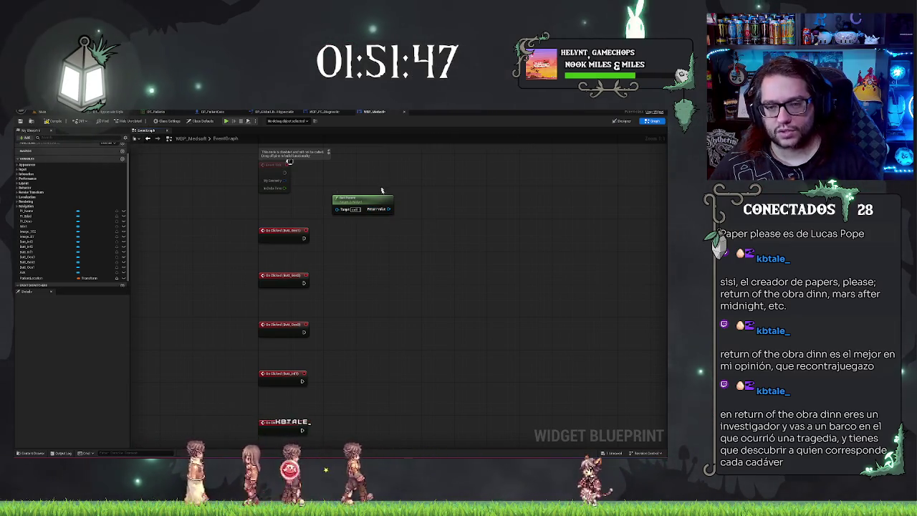
left_click(364, 219)
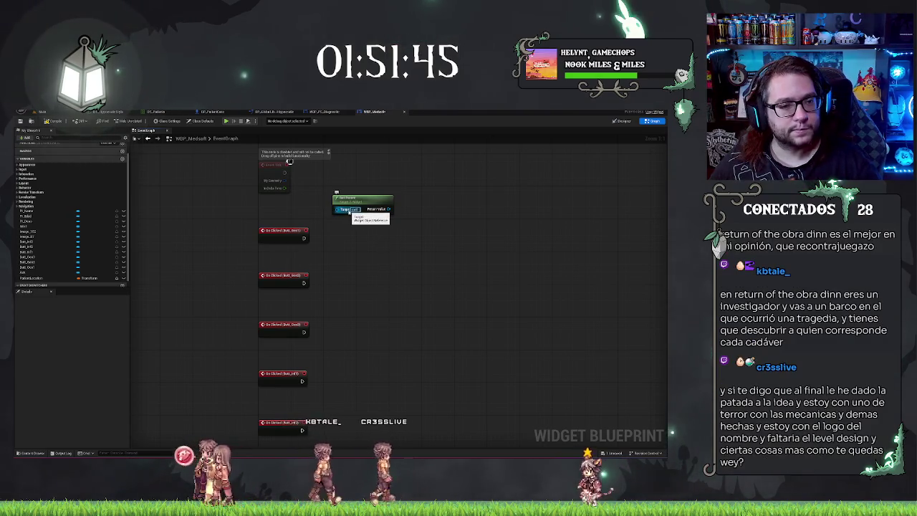
right_click(448, 195)
type("sacra")
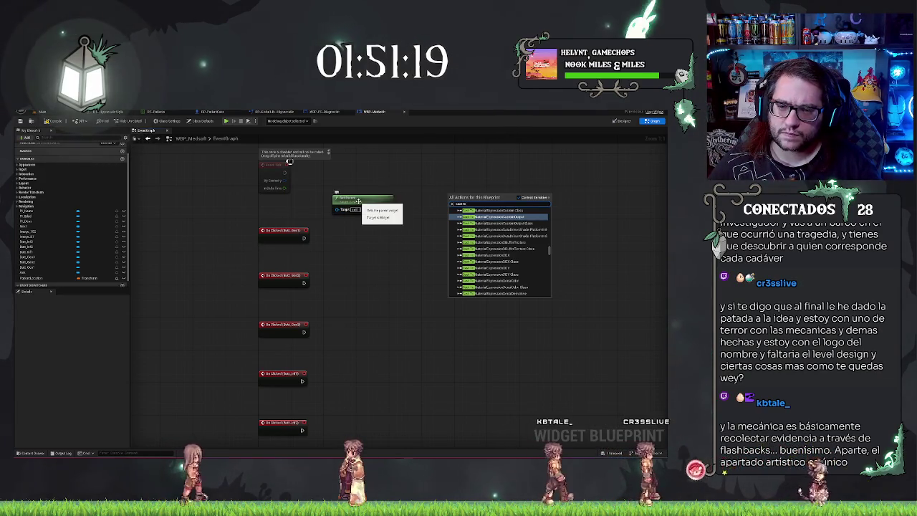
Step: Delete the Get Parent node and add a Self reference in its place
key("Escape")
key("Delete")
right_click(336, 206)
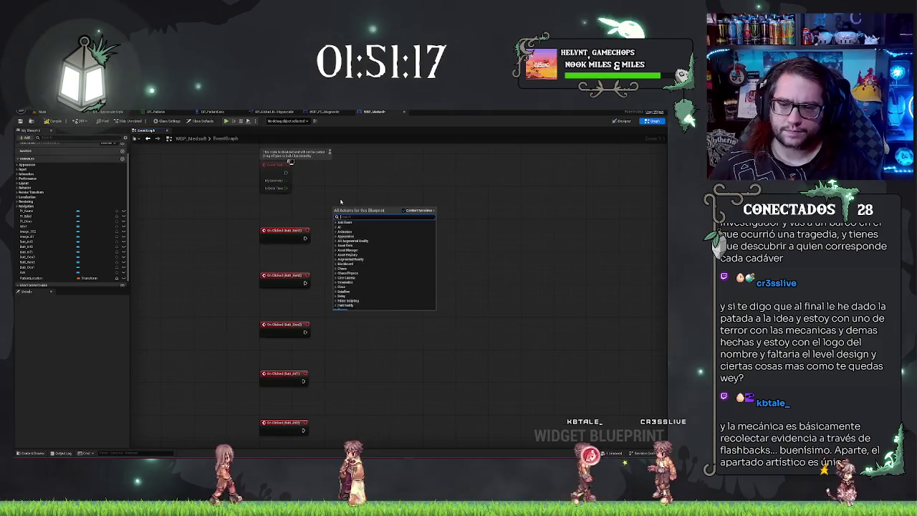
type("cell")
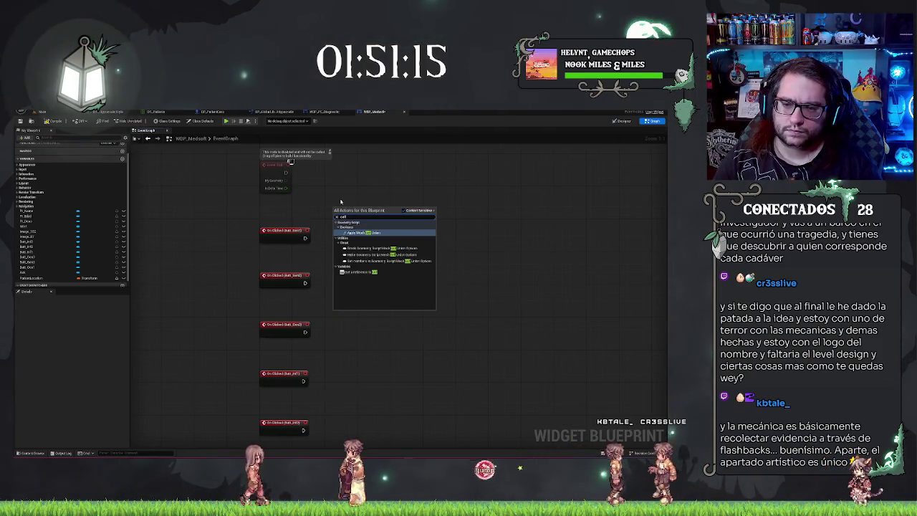
left_click(373, 273)
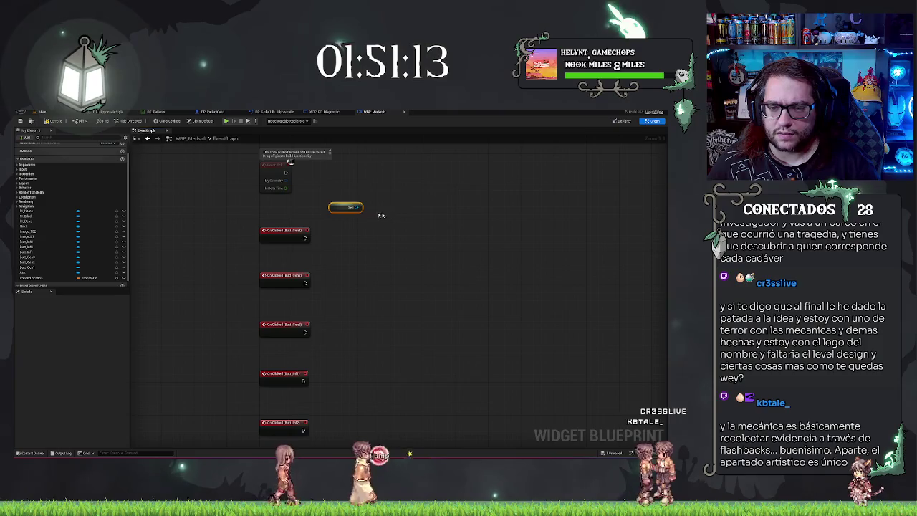
Step: Feed Self into a Cast To WBP_PC_Diagnostic and convert it to a pure cast
left_click_drag(373, 209, 373, 208)
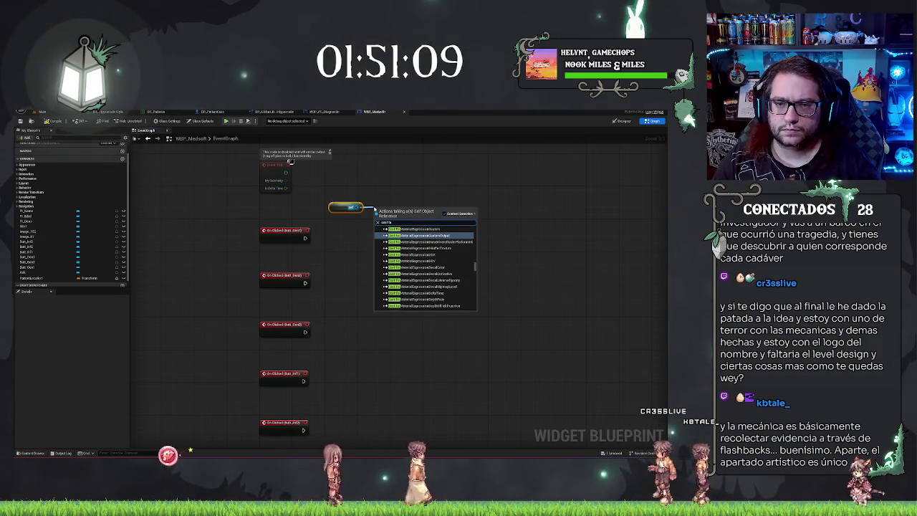
type("cast to pc dia")
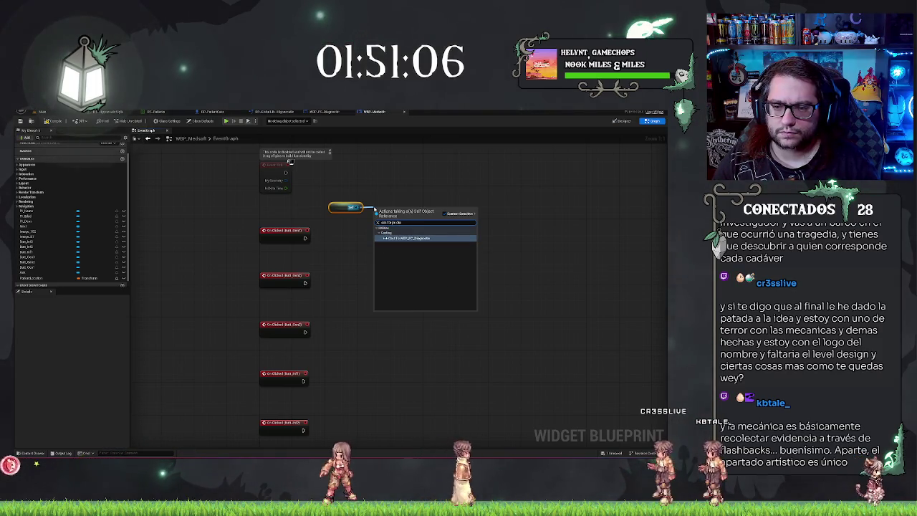
left_click(409, 276)
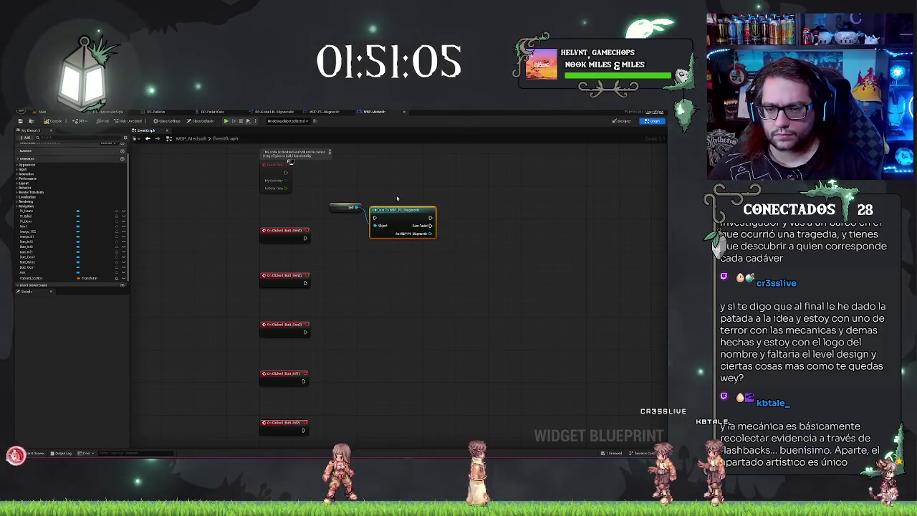
right_click(399, 210)
left_click(423, 237)
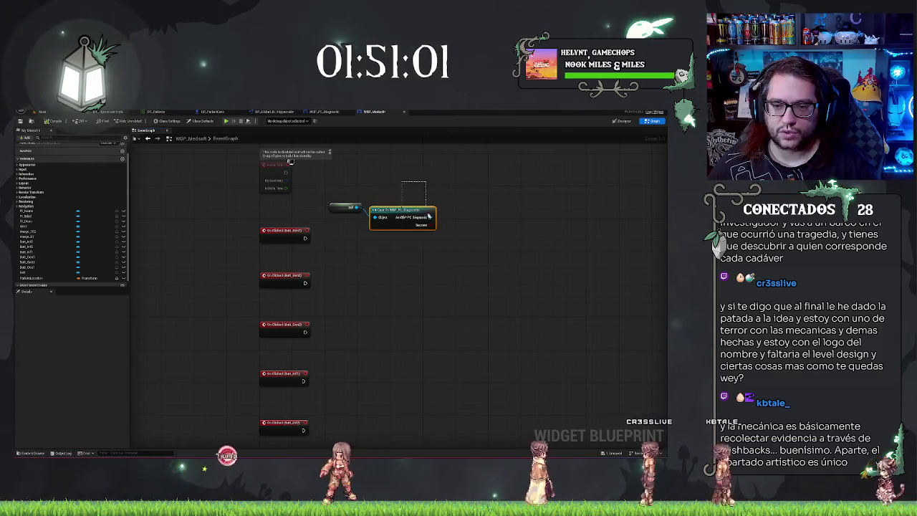
left_click_drag(345, 207, 347, 218)
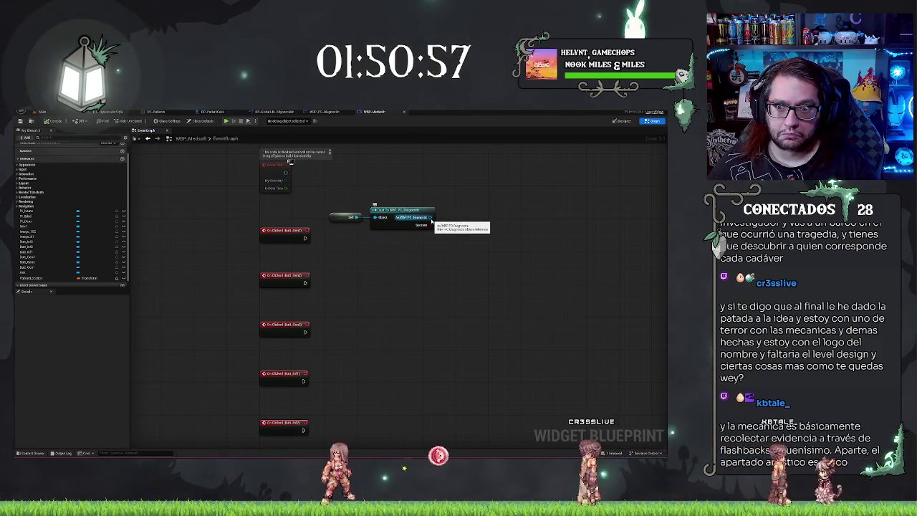
Step: Search the cast result's actions for 'next', then dismiss without adding a node
left_click_drag(439, 222, 452, 229)
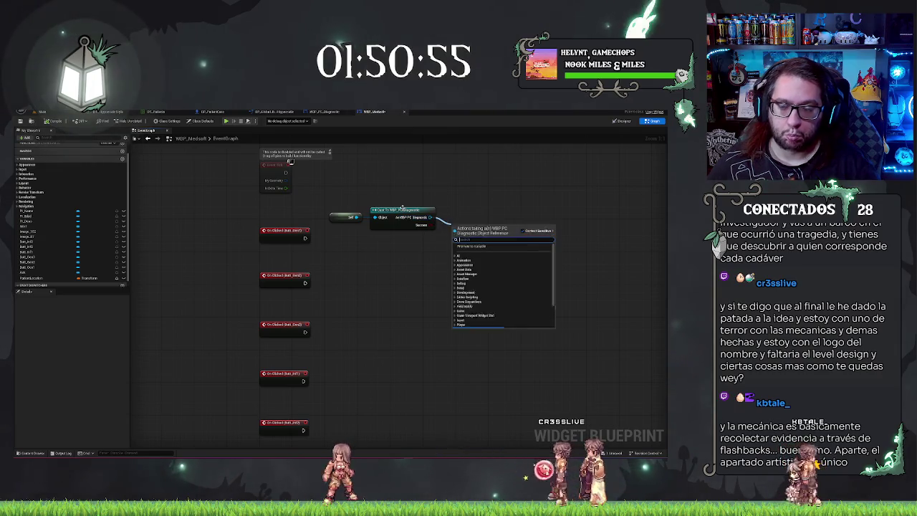
type("next")
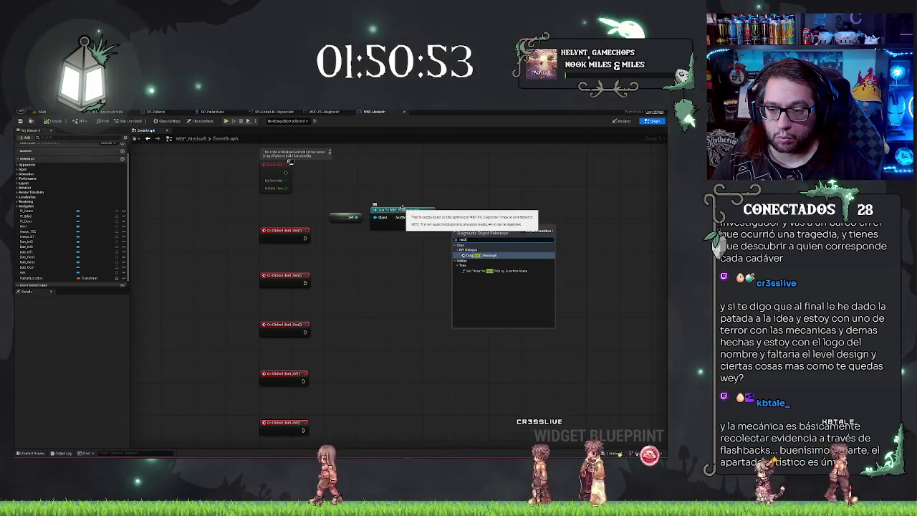
left_click(365, 172)
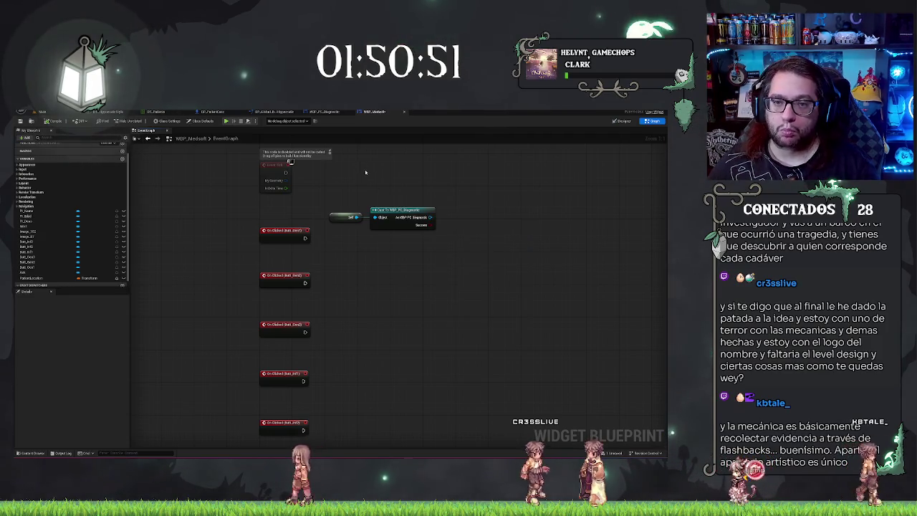
scroll(443, 308, "down", 3)
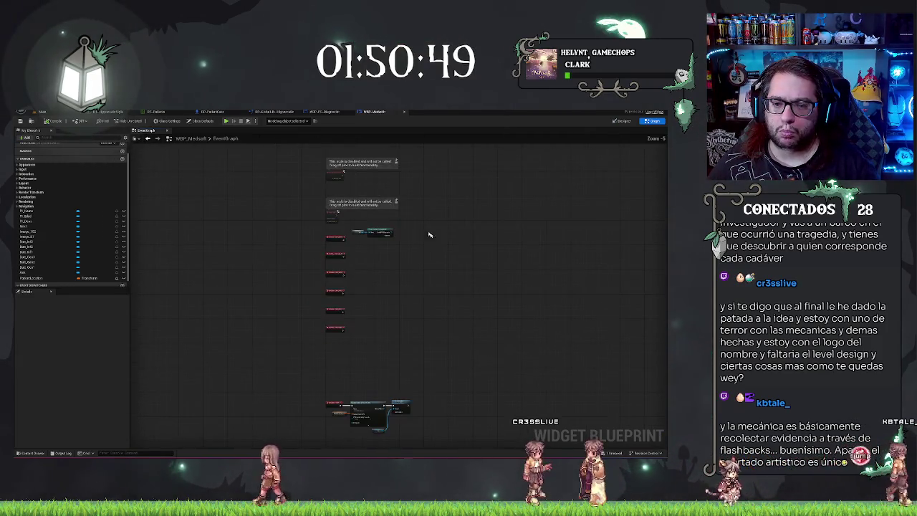
scroll(441, 240, "up", 5)
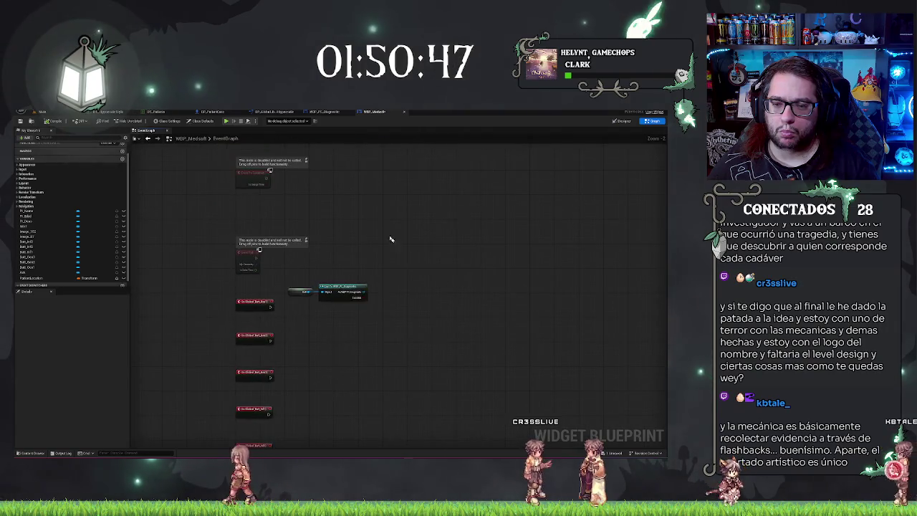
Step: Position the Branch beside the cast and add a Print String on its True outcome
left_click_drag(383, 226, 418, 183)
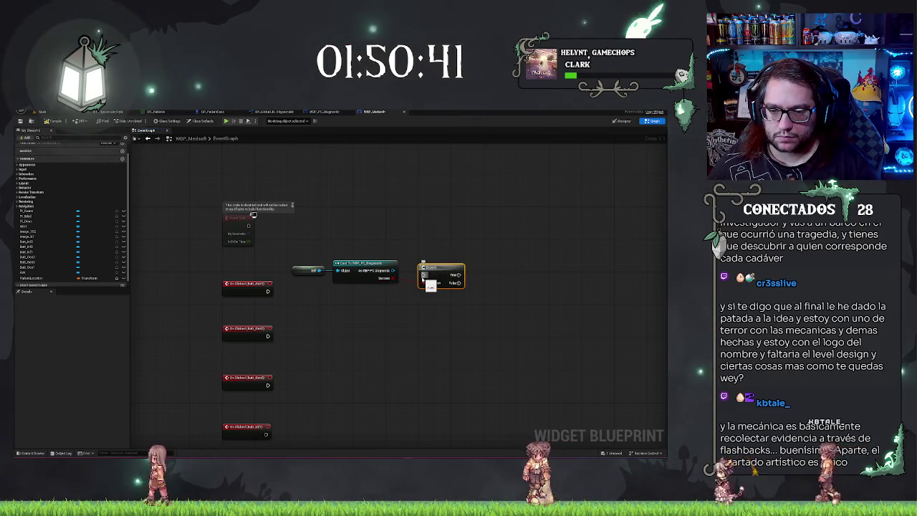
left_click_drag(420, 280, 304, 292)
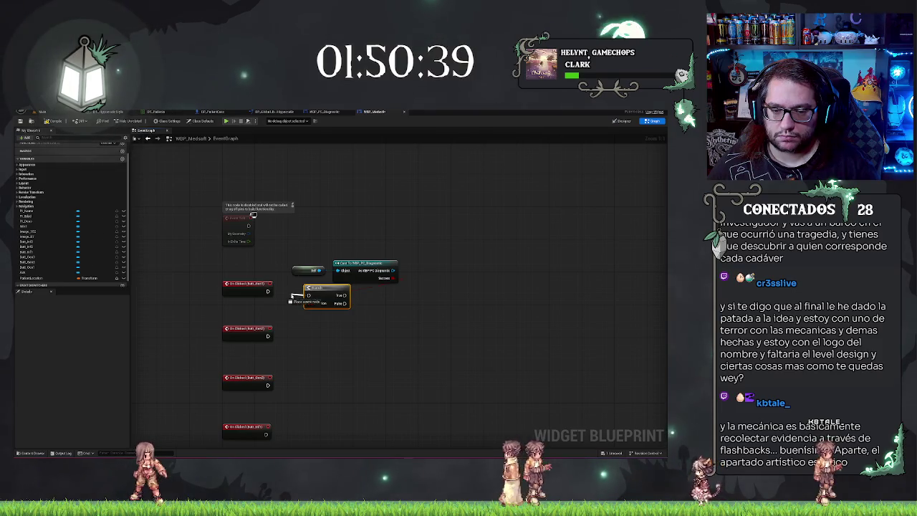
left_click_drag(360, 295, 487, 274)
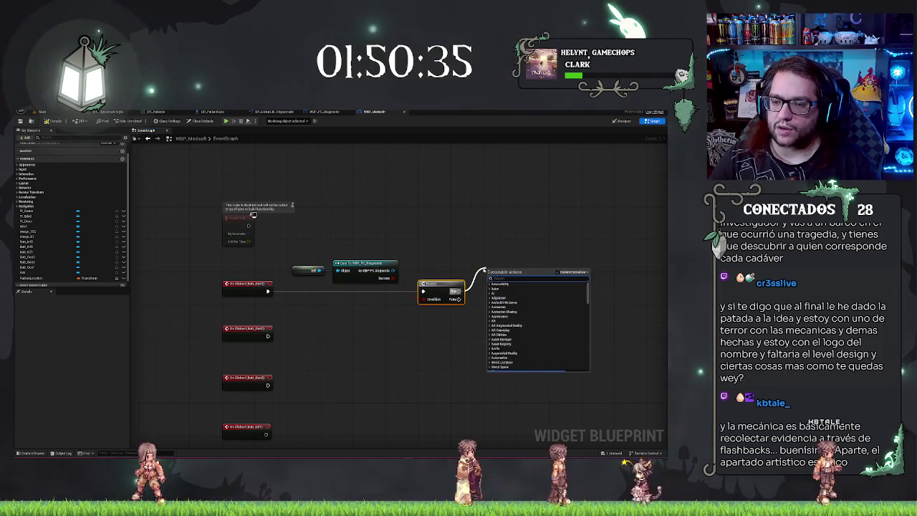
type("print")
key("Return")
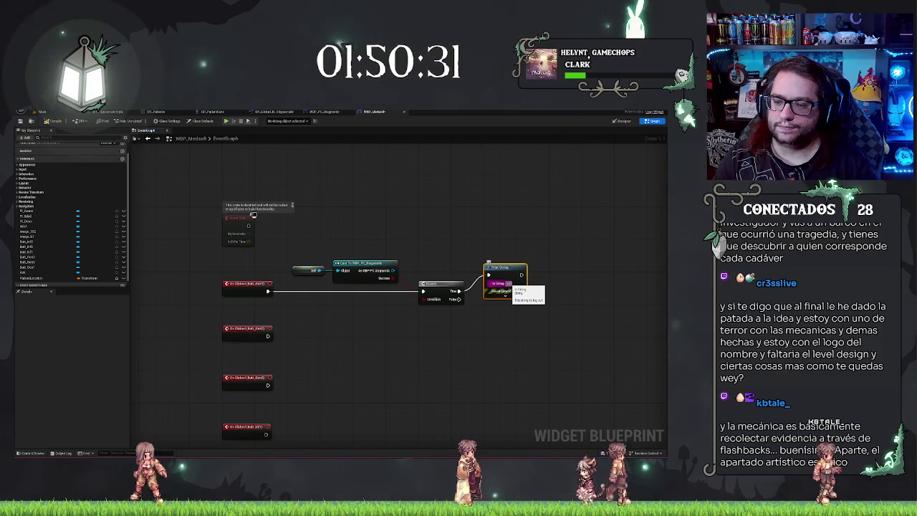
Step: Duplicate the Print String for the False outcome and compile the widget blueprint
key("ctrl+c")
key("ctrl+v")
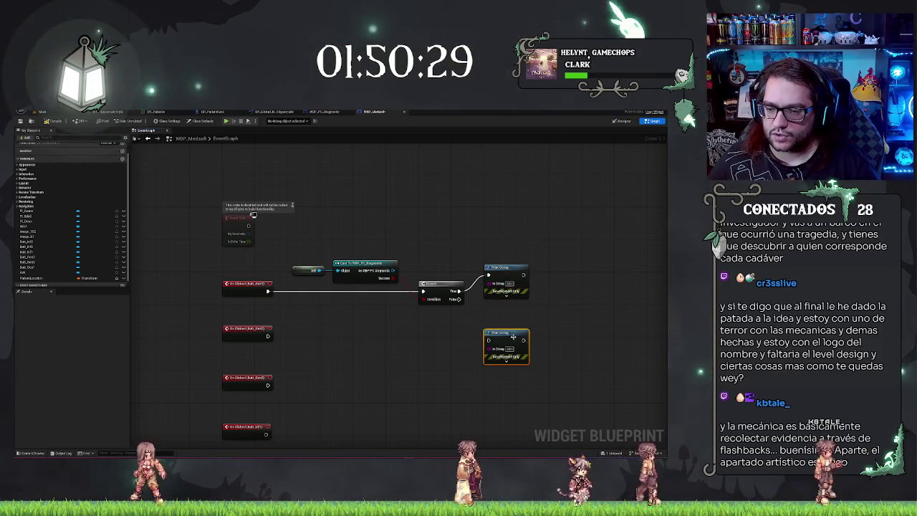
left_click_drag(513, 336, 513, 313)
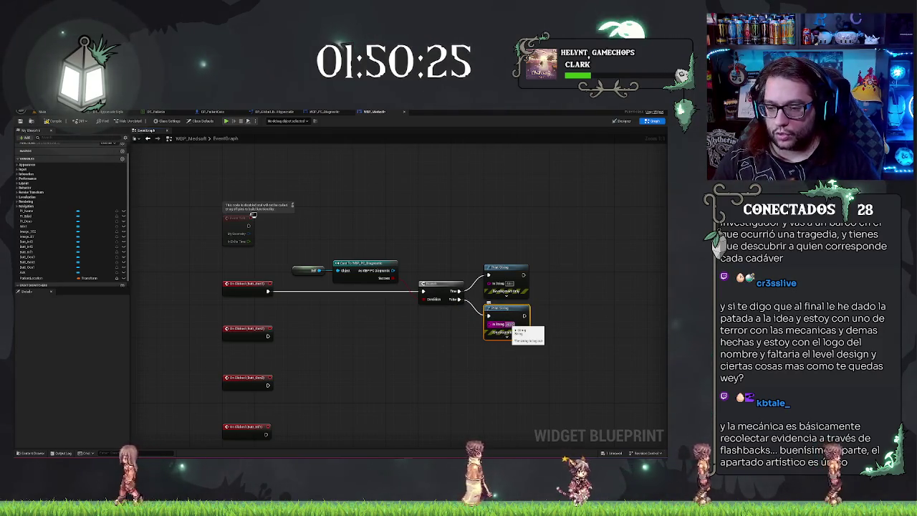
left_click(54, 121)
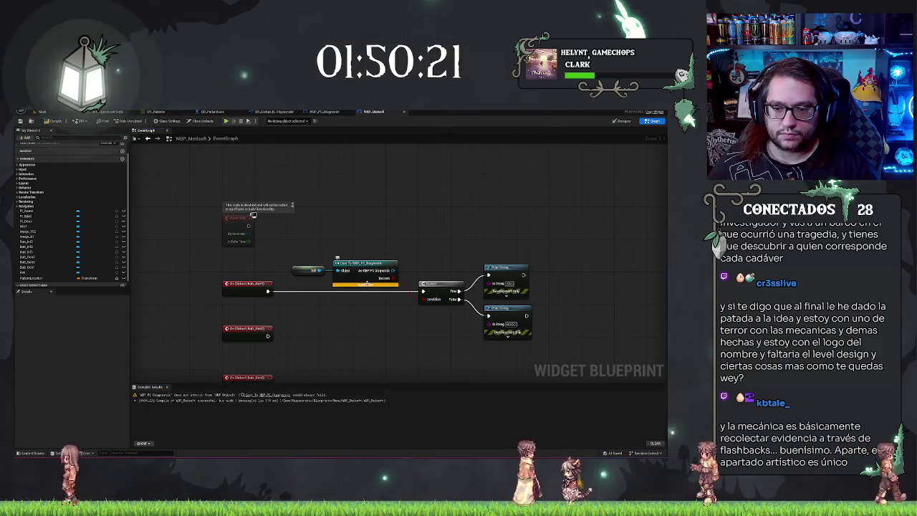
mouse_move(367, 284)
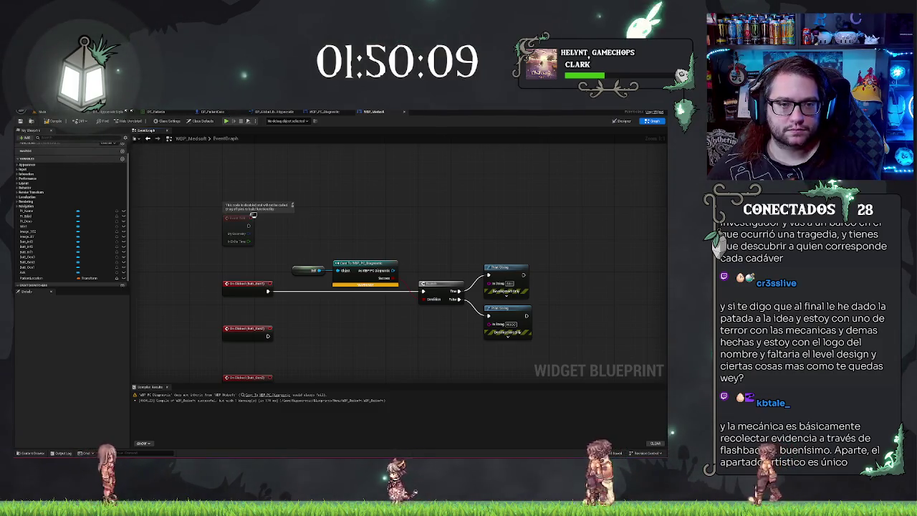
left_click(35, 111)
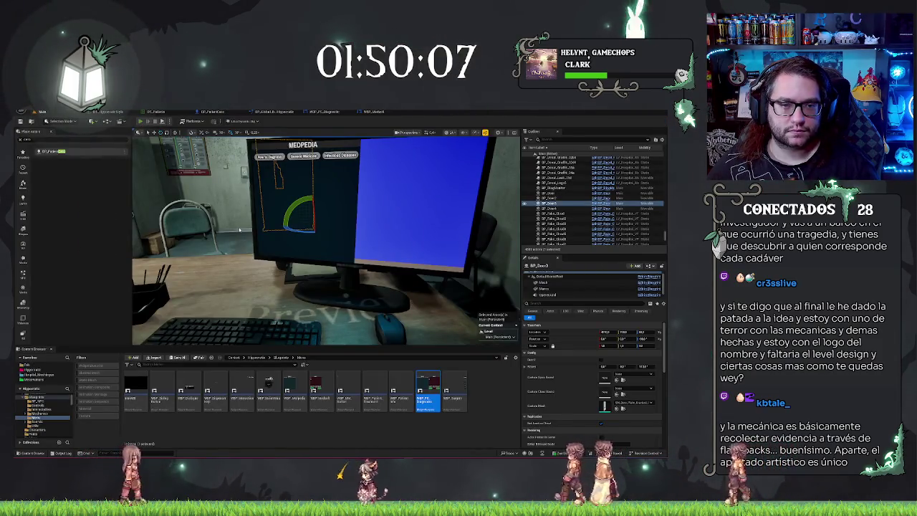
Step: Playtest the level to check the Medsoft computer screen, then stop the play session
key("alt+p")
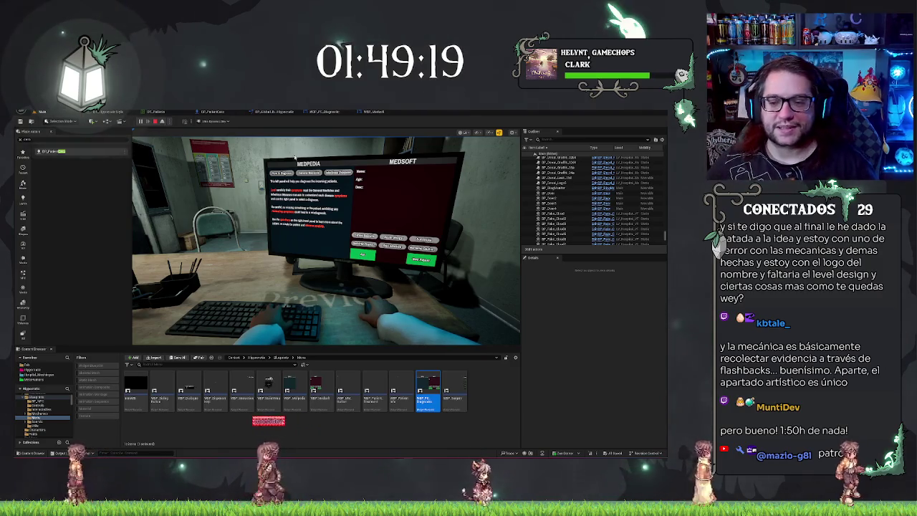
key("Escape")
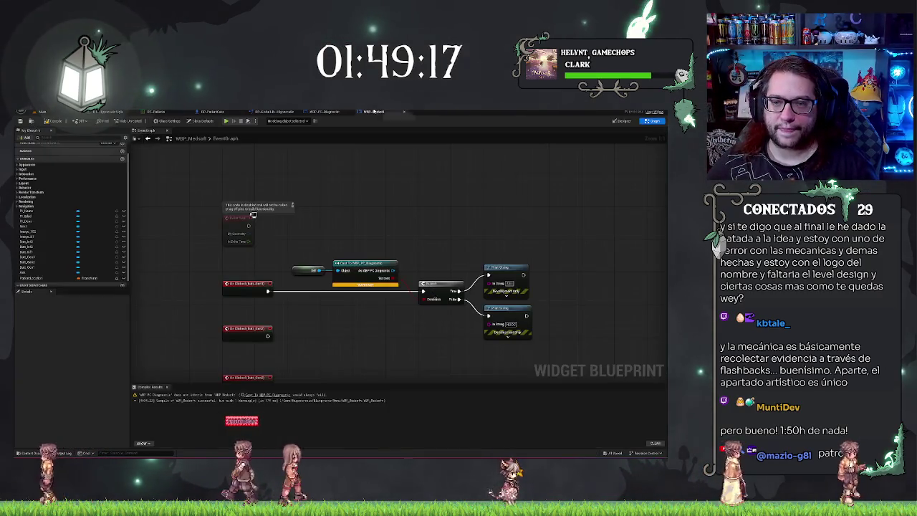
Step: Insert a Get Parent node between Self and the Cast To WBP_PC_Diagnostic node, then recompile
left_click_drag(329, 284, 335, 251)
type("parent")
key("Return")
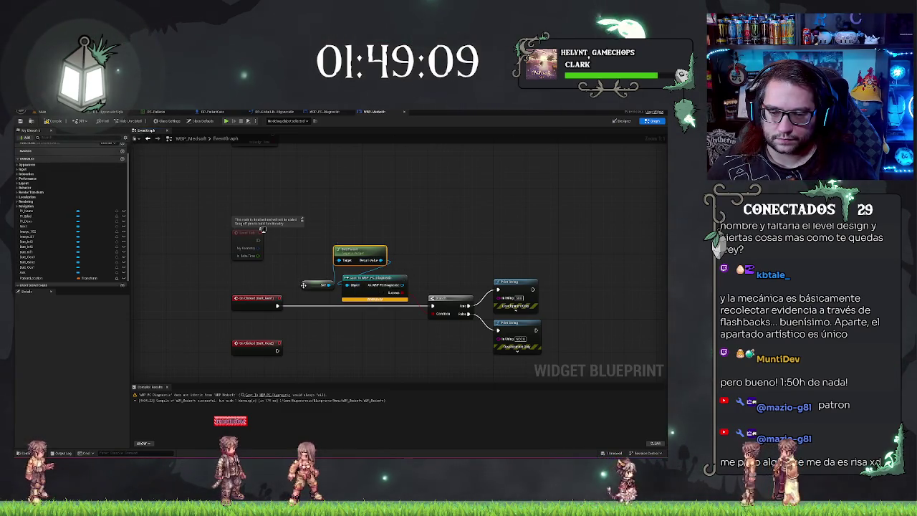
left_click_drag(312, 285, 237, 286)
left_click_drag(346, 249, 295, 279)
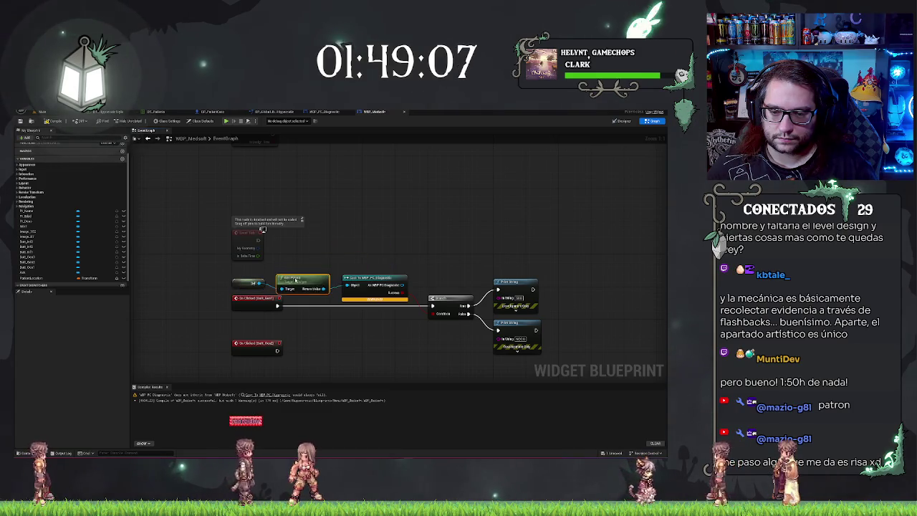
left_click(349, 253)
left_click(54, 121)
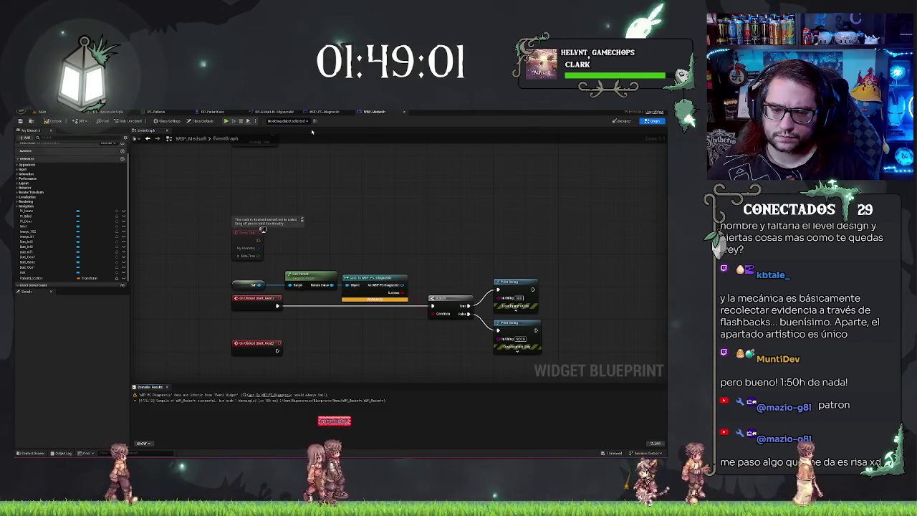
Step: Search the Self reference's actions for 'ocultarst' beside the cast node, then dismiss the list
left_click_drag(302, 274, 294, 275)
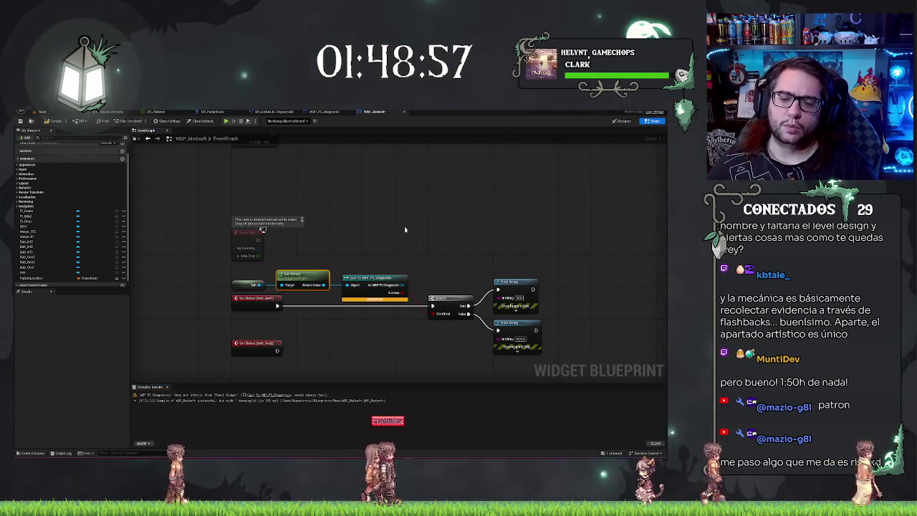
left_click(374, 278)
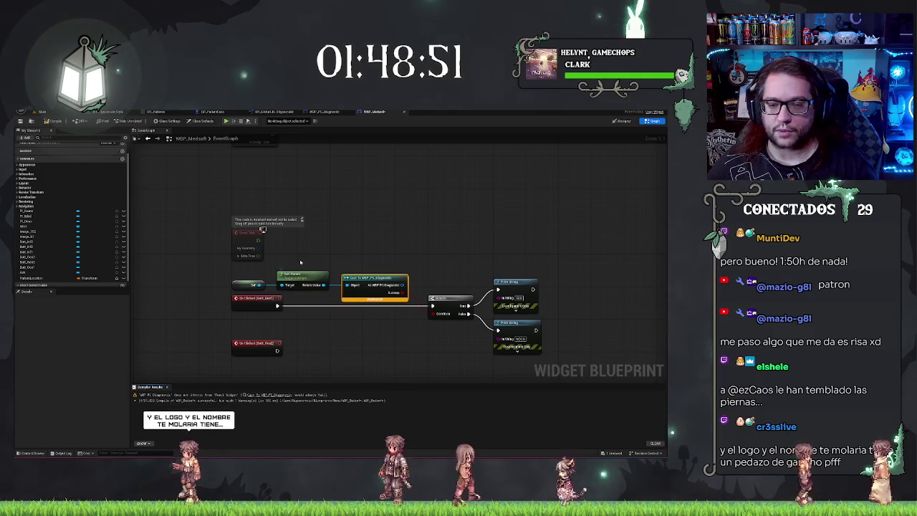
left_click(258, 286)
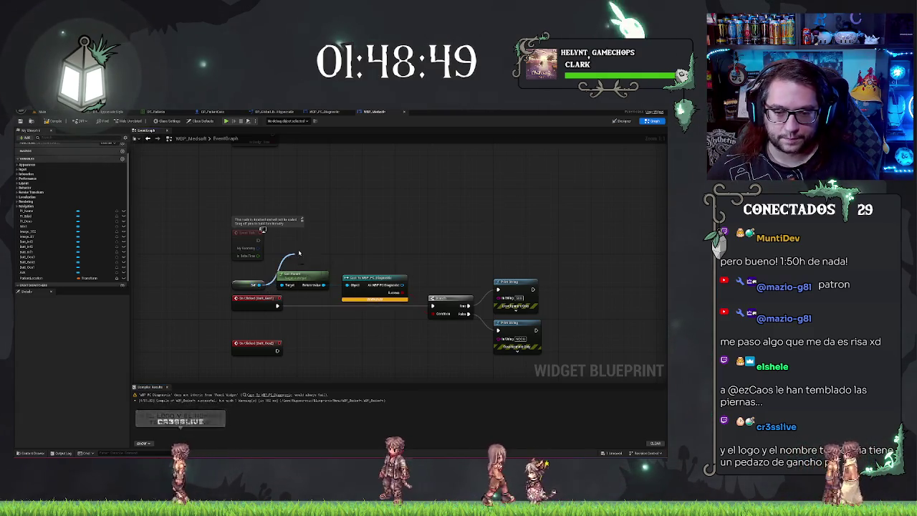
left_click_drag(258, 287, 298, 252)
type("ocultar")
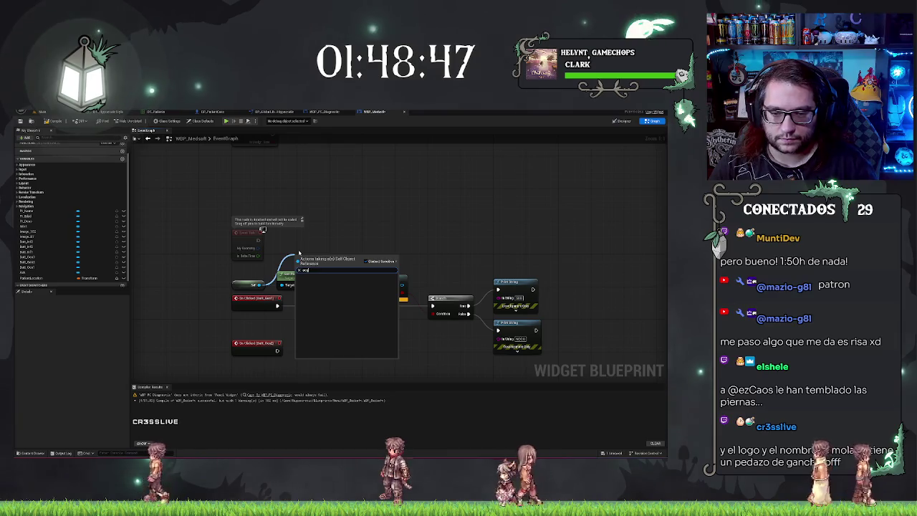
type("st")
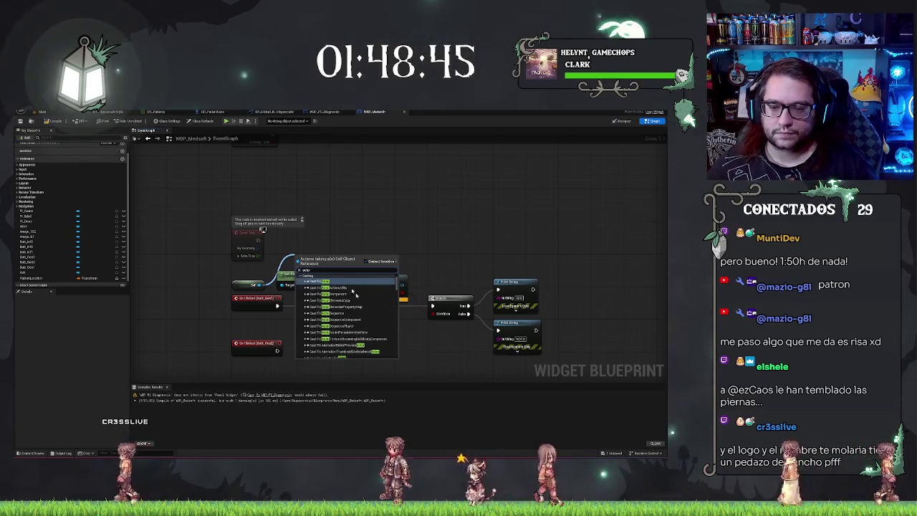
scroll(356, 308, "down", 5)
left_click(344, 315)
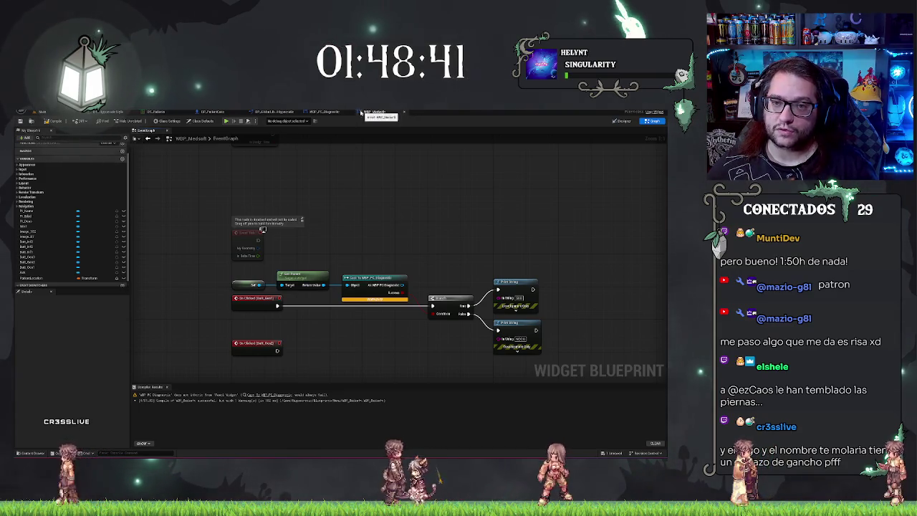
Step: Check the WBP_PC_Diagnostic graph, then add a new PC_Ref variable to WBP_Medsoft
left_click(324, 112)
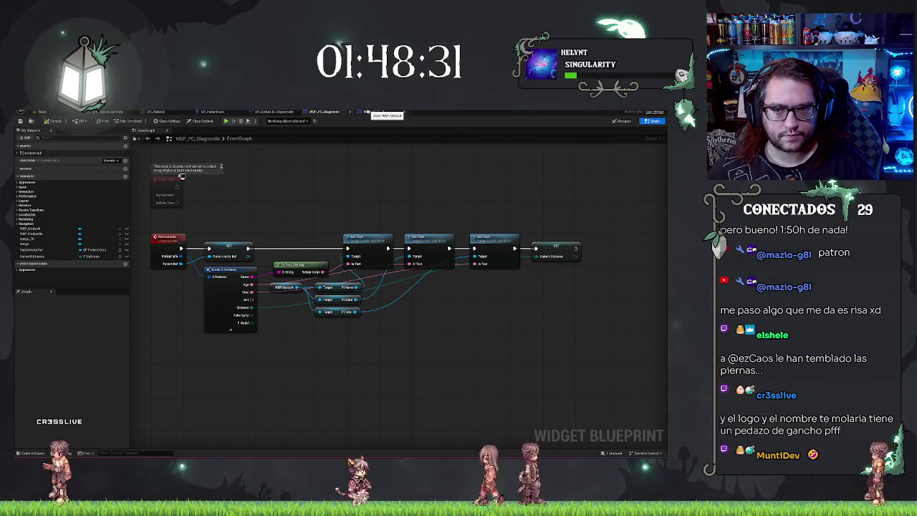
left_click(375, 111)
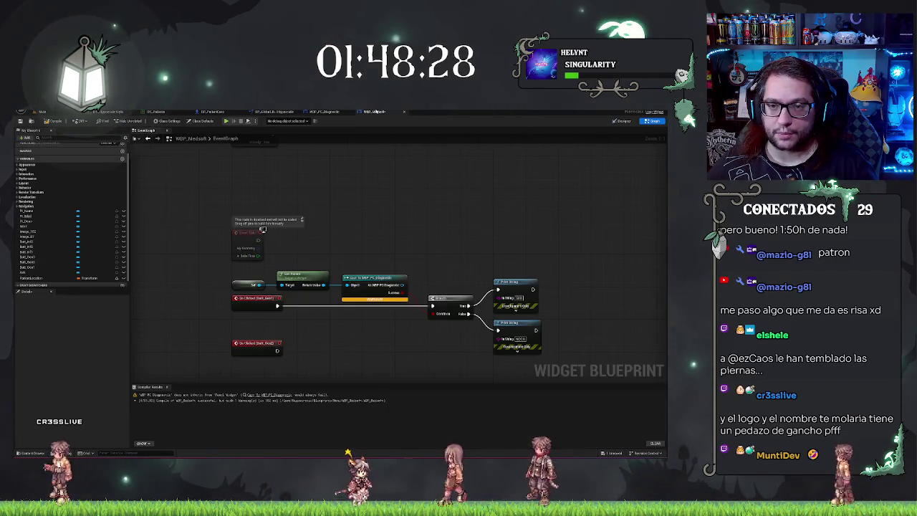
left_click(122, 159)
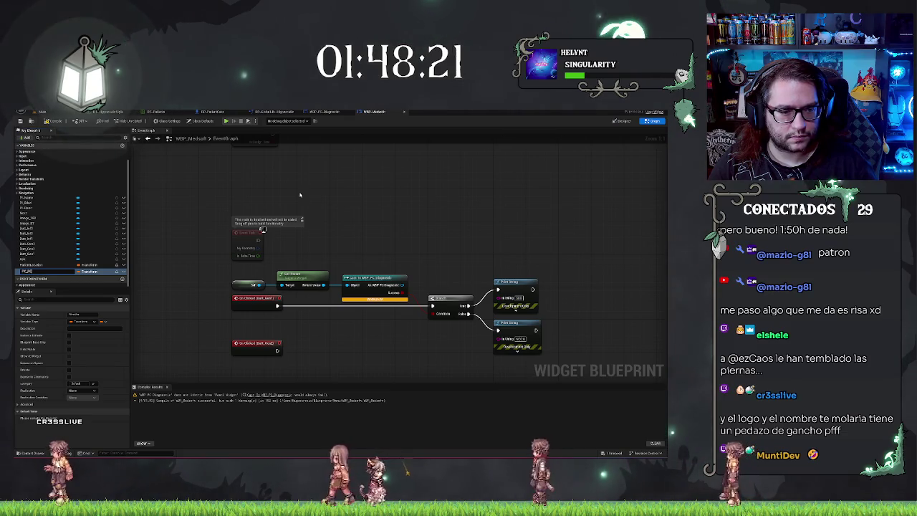
Step: Set PC_Ref's type to WBP_PC_Diagnostic Object Reference
left_click(92, 272)
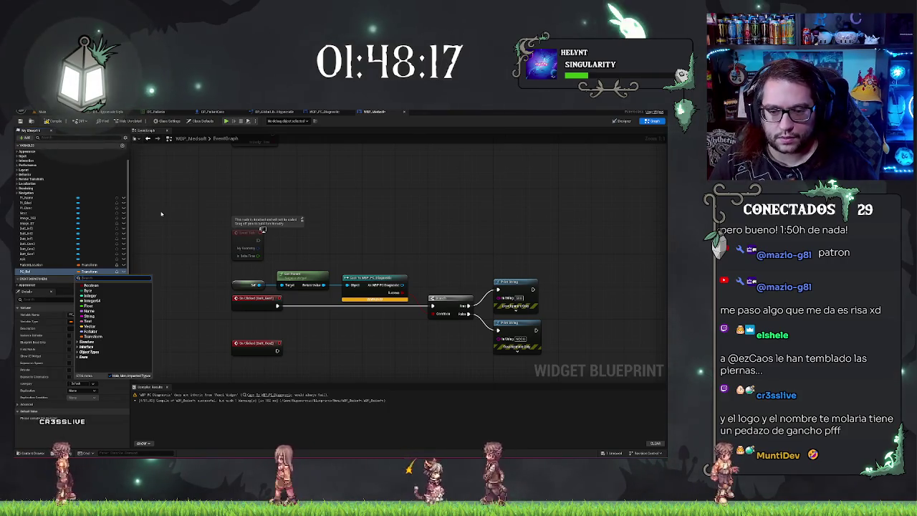
type("diagnostic")
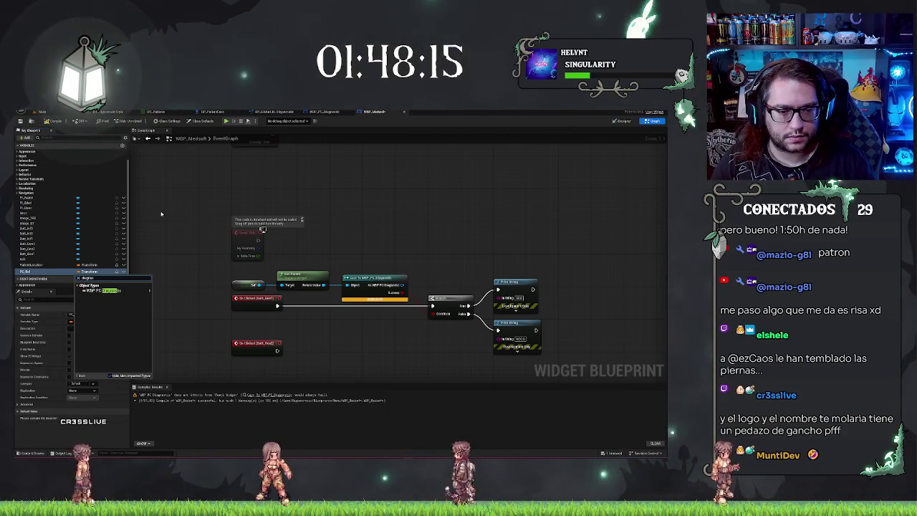
mouse_move(115, 290)
left_click(156, 294)
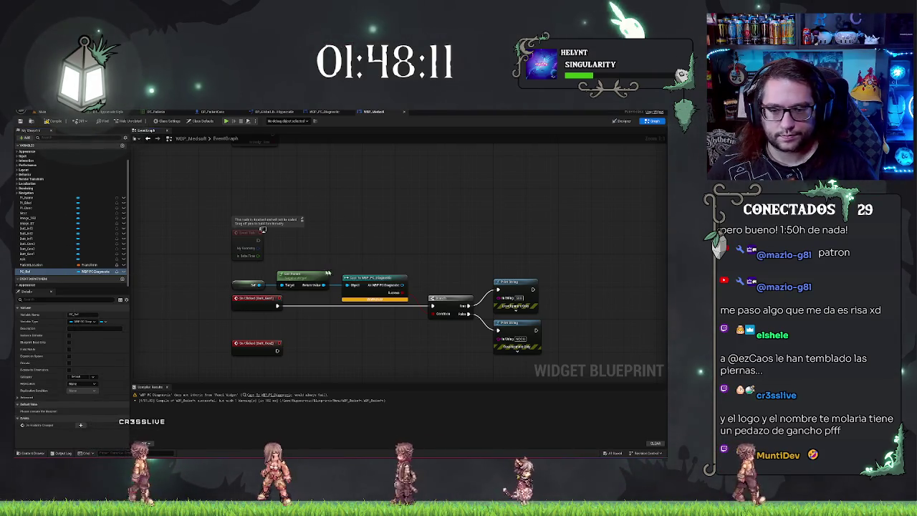
Step: Delete the Get, Self and Cast nodes plus the Branch and both Print String nodes
left_click_drag(242, 266, 390, 285)
key("Delete")
left_click_drag(375, 246, 536, 352)
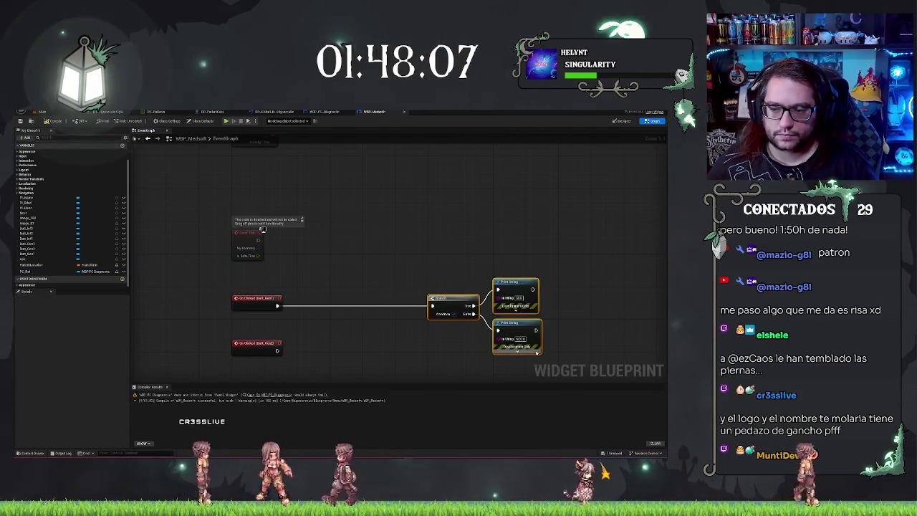
key("Delete")
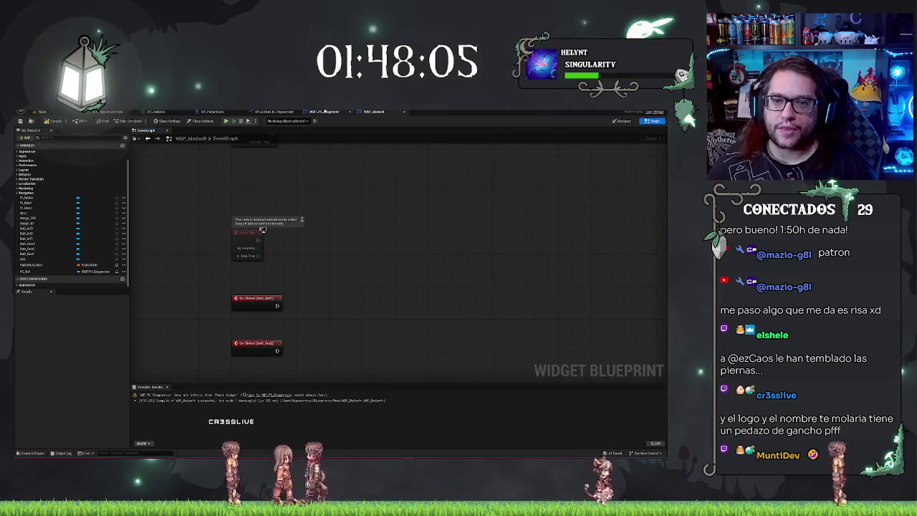
left_click(327, 113)
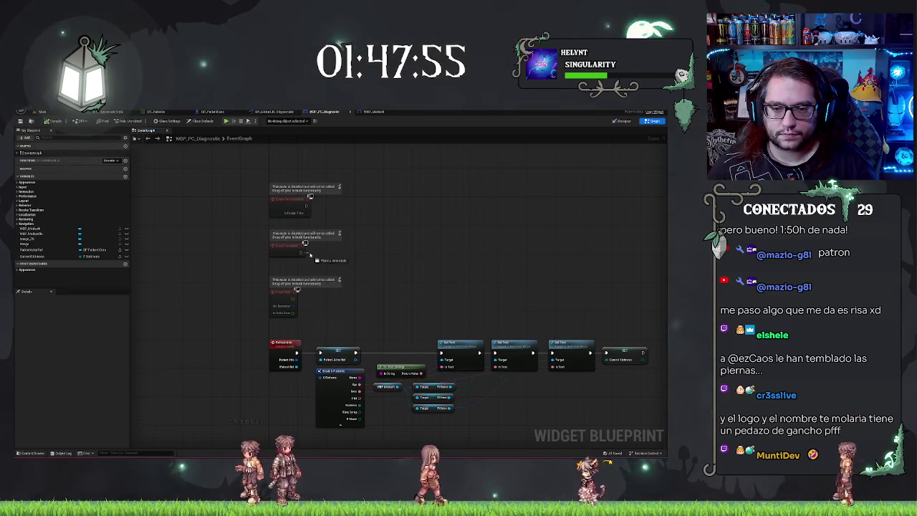
right_click(315, 261)
Step: From a WBP_Medsoft getter, add a Set PC_Ref node fed by a Self reference
key("Escape")
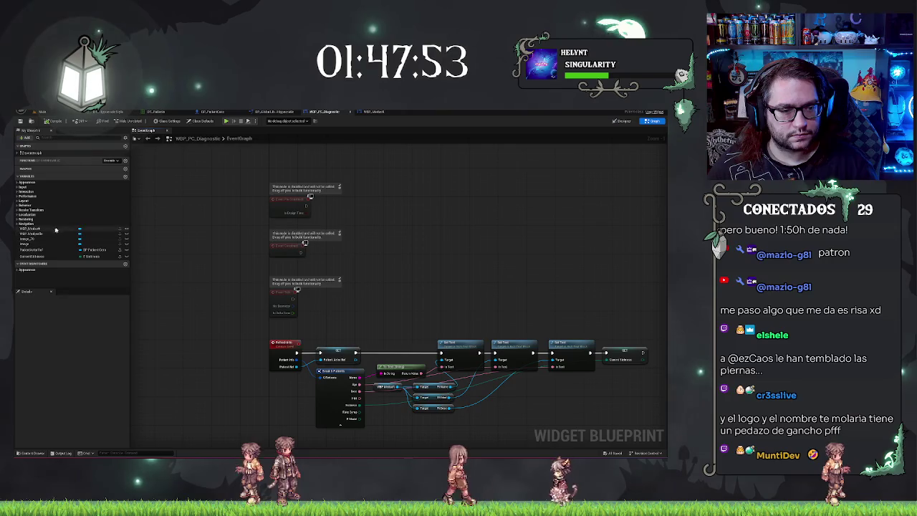
left_click_drag(30, 228, 342, 272)
left_click_drag(279, 270, 322, 247)
type("cast")
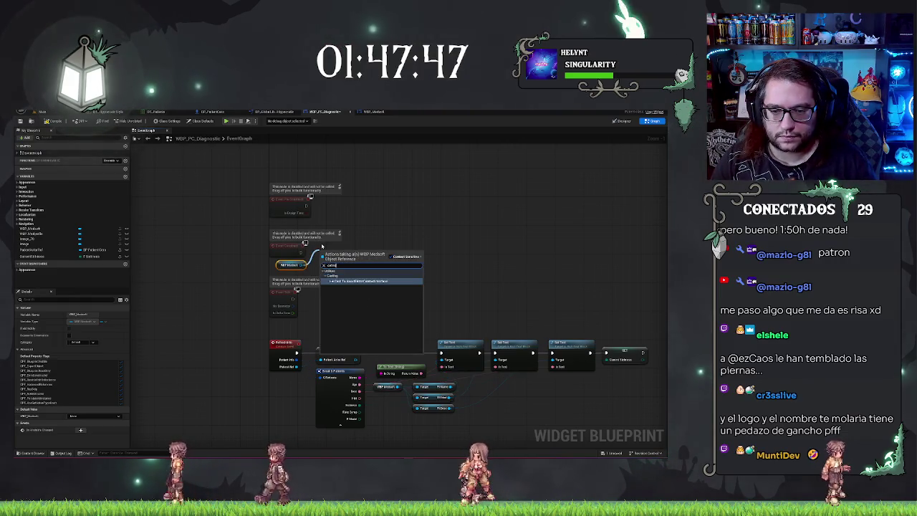
key("BackSpace")
key("BackSpace")
key("BackSpace")
type("target")
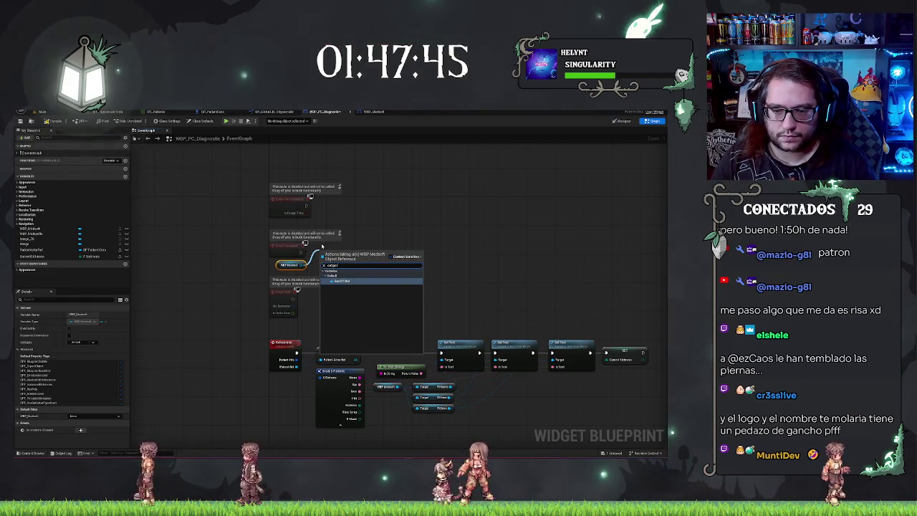
key("Return")
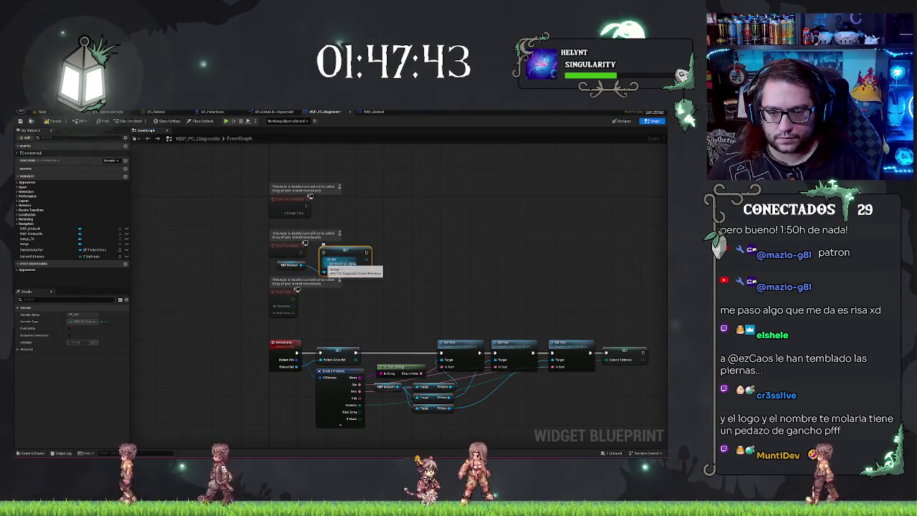
mouse_move(336, 252)
left_mouse_down()
mouse_move(351, 241)
mouse_move(324, 255)
left_mouse_up()
left_click(329, 261)
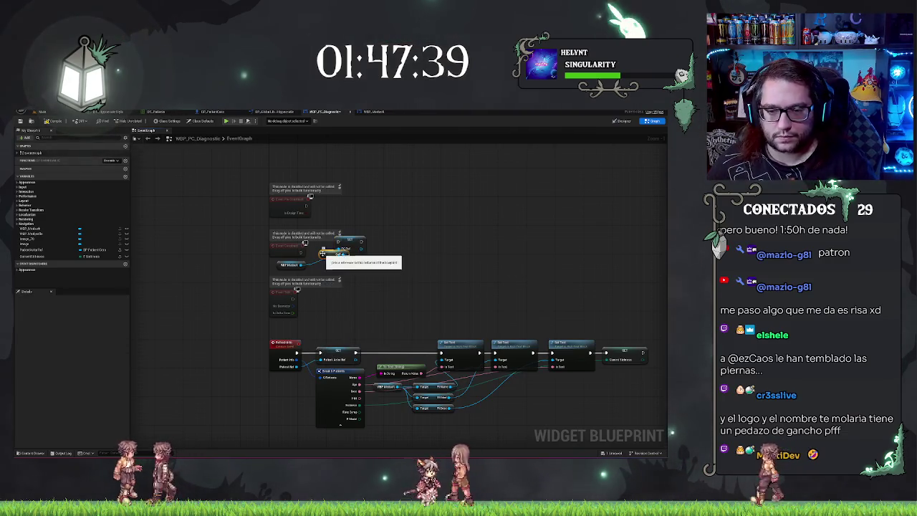
Step: Arrange the getter, Self and SET nodes beside Event Construct, briefly checking WBP_Medsoft's graph
left_click_drag(283, 272, 256, 279)
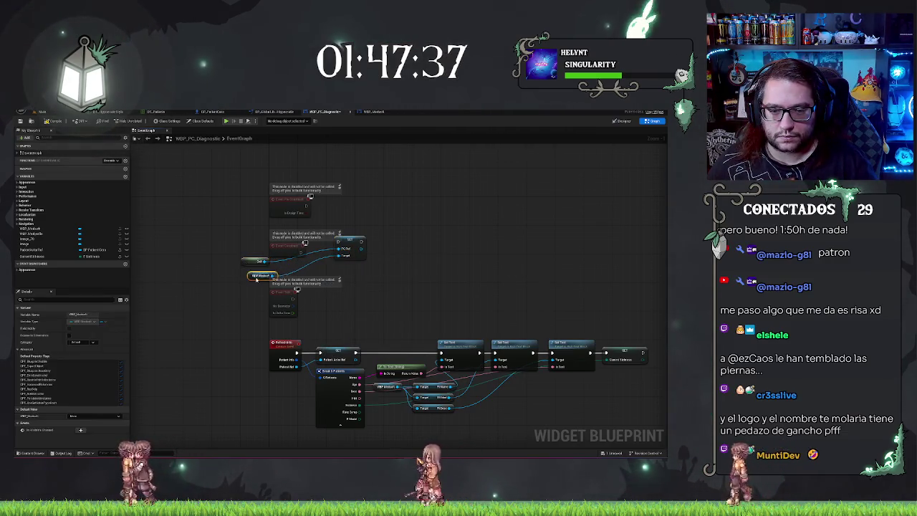
left_click_drag(346, 243, 321, 252)
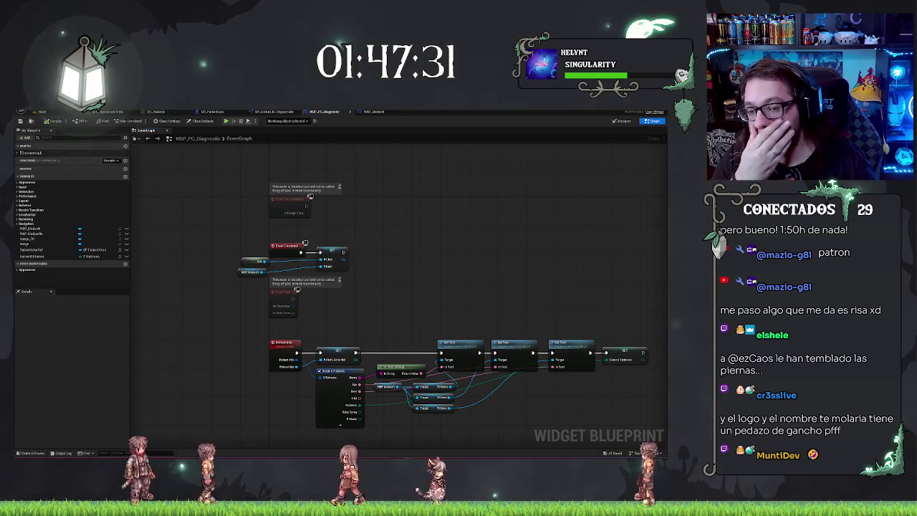
left_click(245, 272)
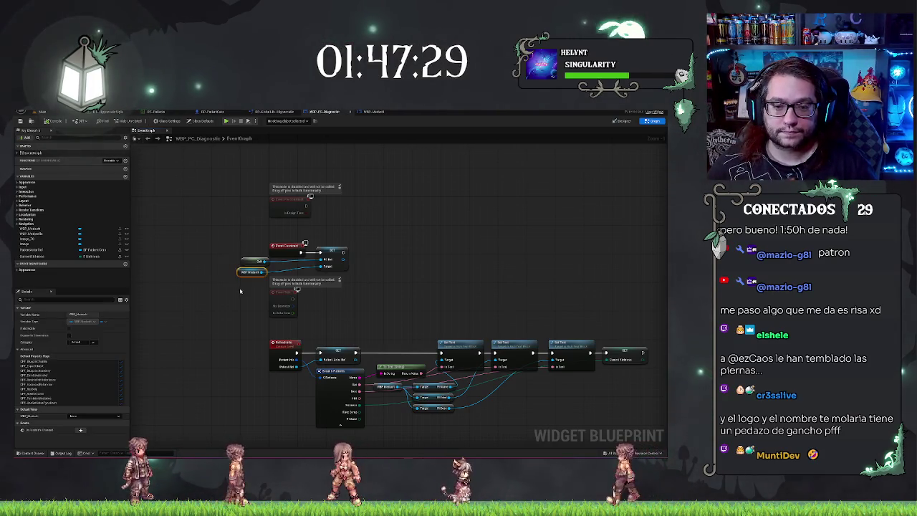
left_click_drag(226, 253, 250, 301)
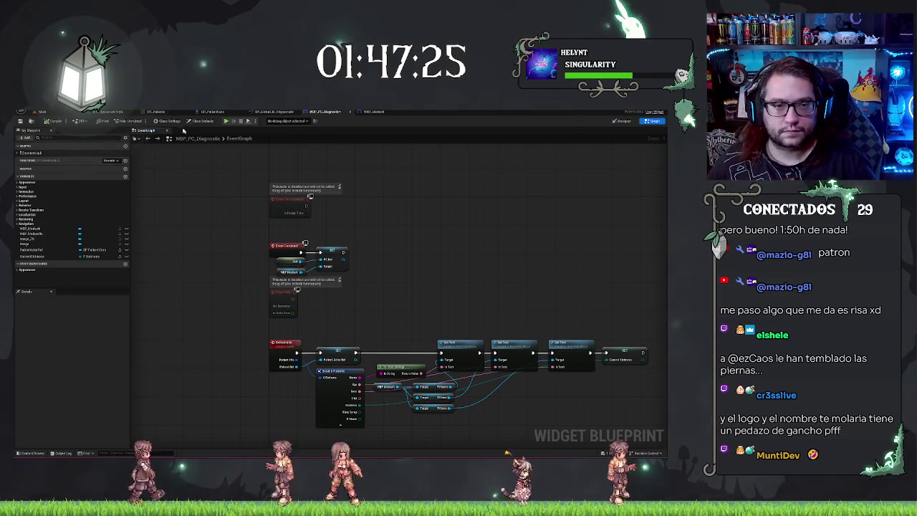
left_click(43, 112)
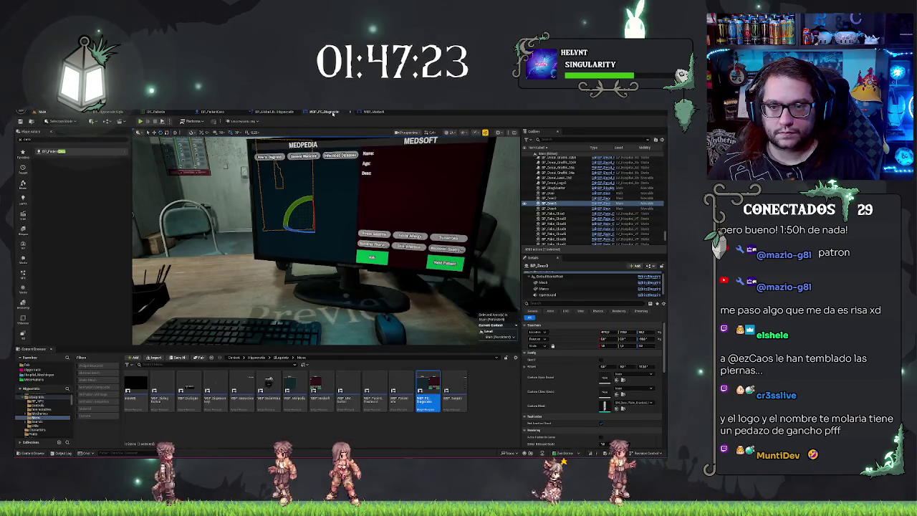
left_click(377, 112)
mouse_move(358, 230)
left_mouse_down()
mouse_move(401, 205)
mouse_move(354, 328)
left_mouse_up()
scroll(346, 201, "down", 3)
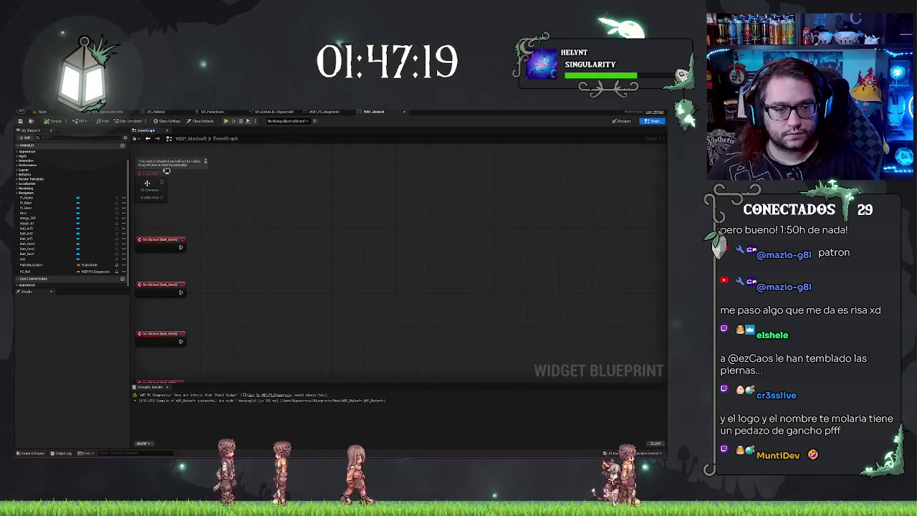
scroll(352, 231, "up", 2)
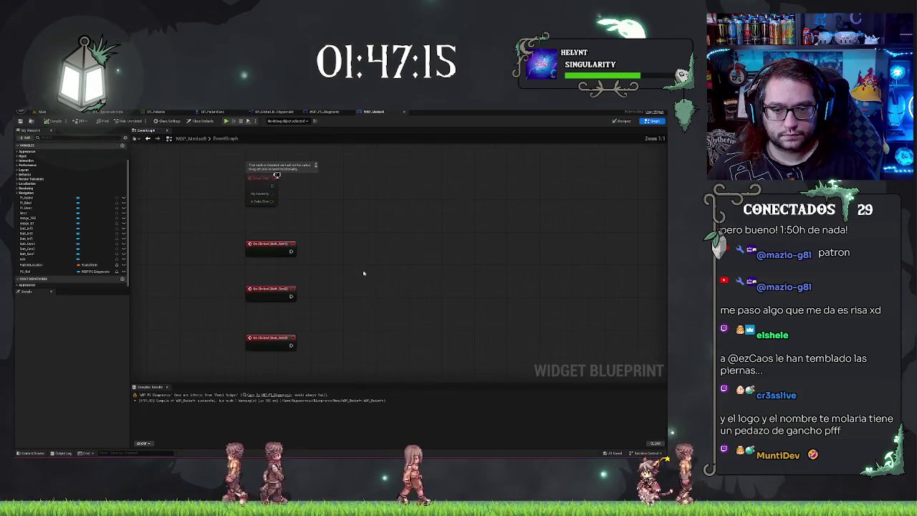
key("ctrl+shift+Tab")
scroll(421, 210, "down", 2)
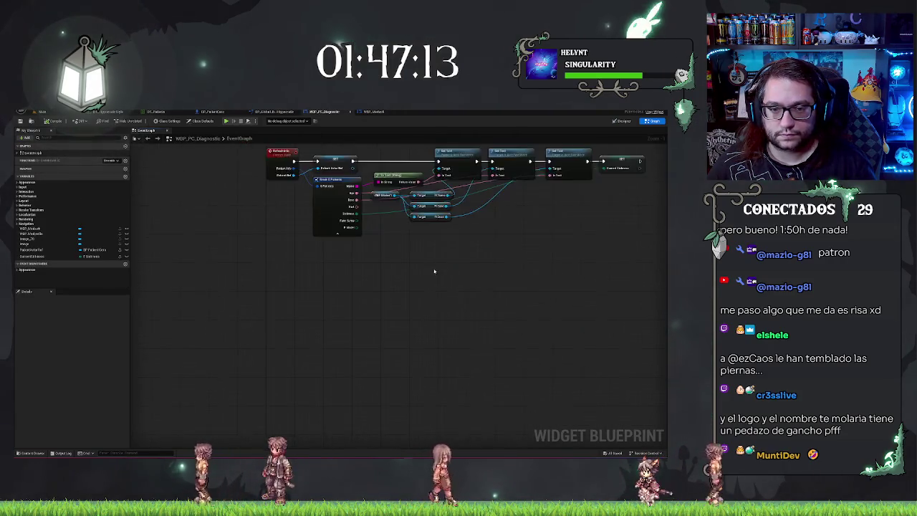
Step: Add an image node, then Patient Actor Ref and Current Sickness getters to the graph
right_click(329, 284)
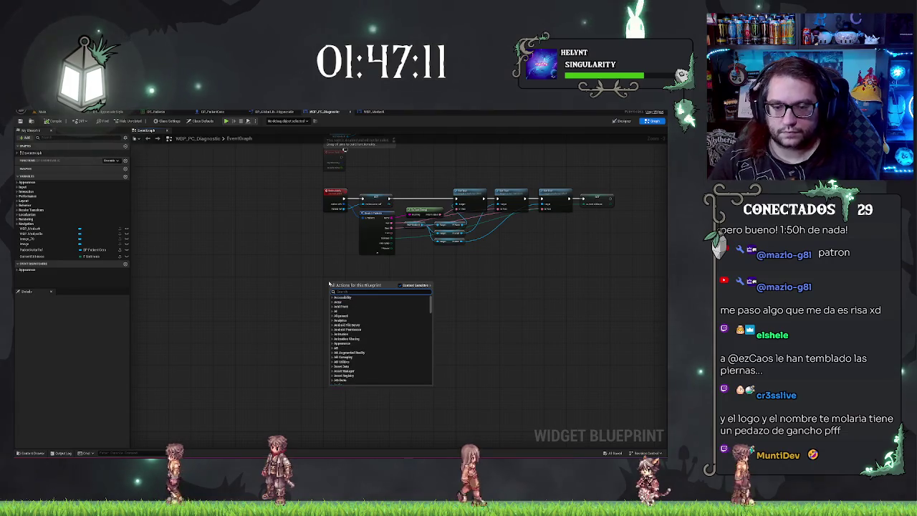
type("image")
key("Return")
key("Return")
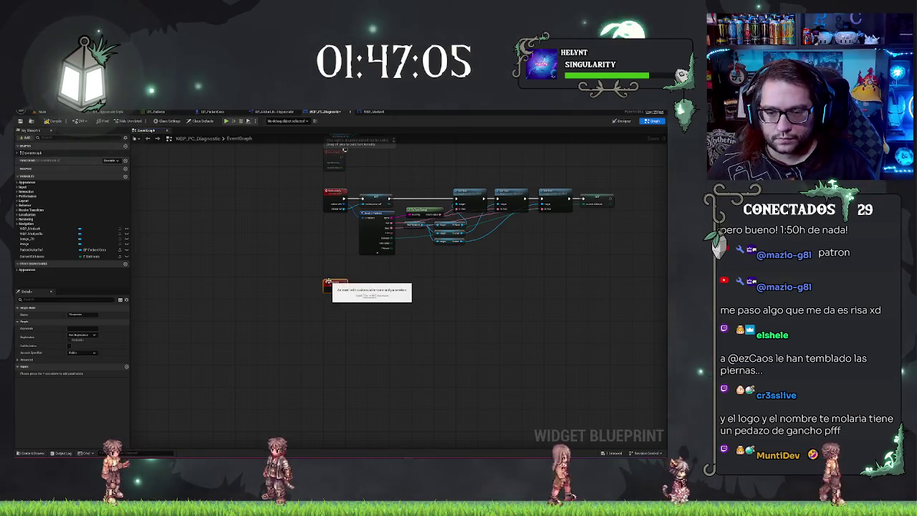
scroll(318, 314, "up", 2)
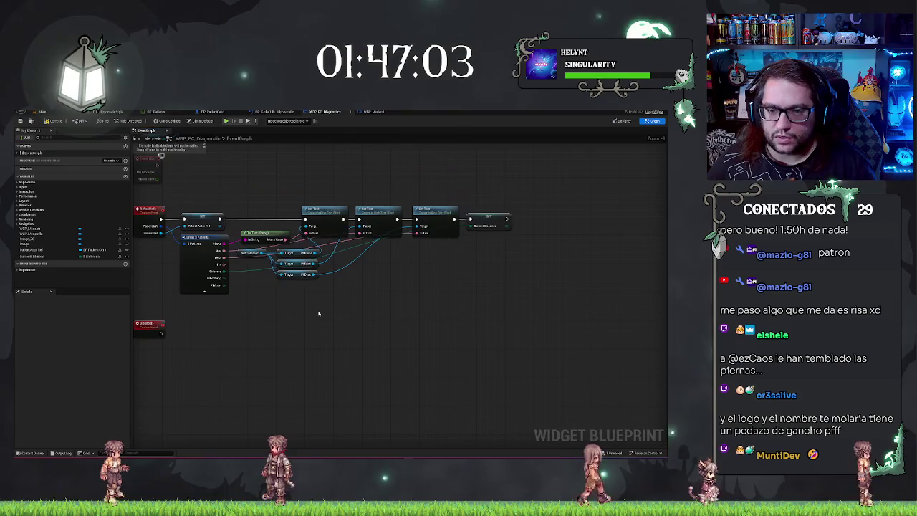
left_click_drag(319, 313, 460, 301)
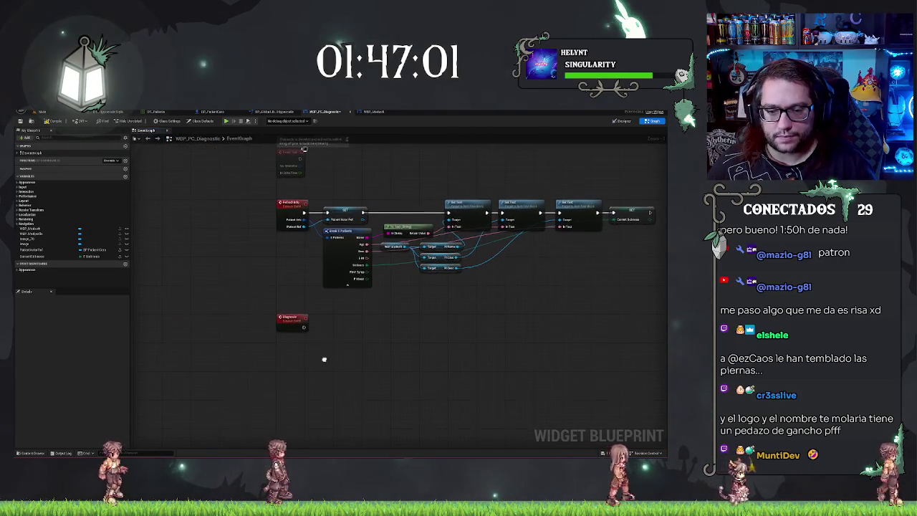
left_click_drag(329, 360, 284, 296)
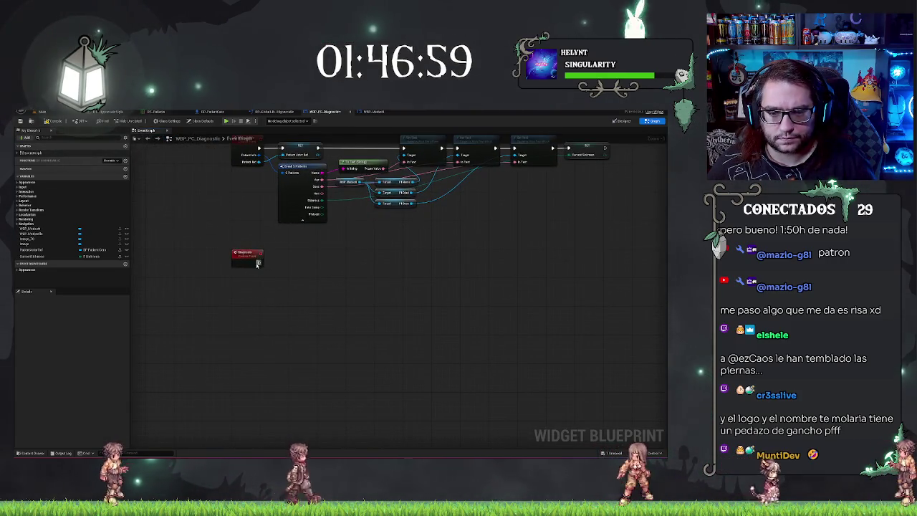
mouse_move(33, 250)
left_mouse_down()
mouse_move(205, 307)
mouse_move(249, 284)
left_mouse_up()
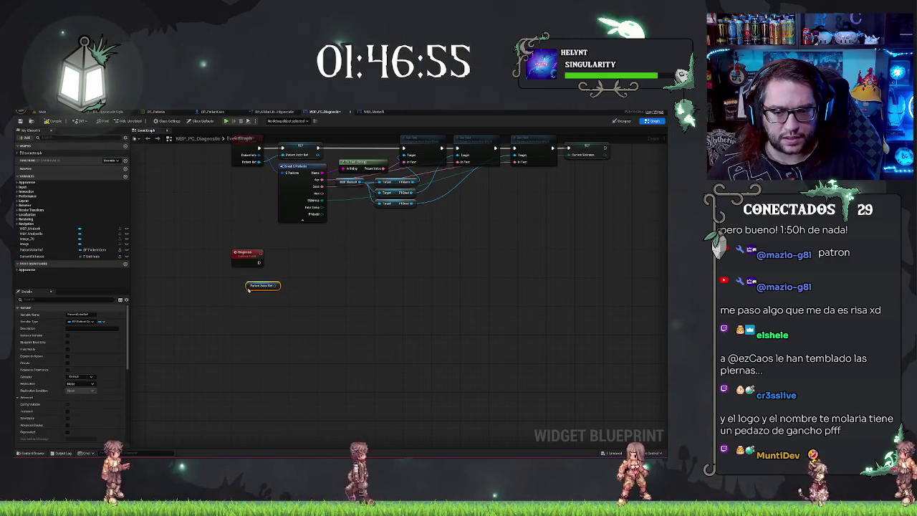
left_click_drag(32, 256, 239, 303)
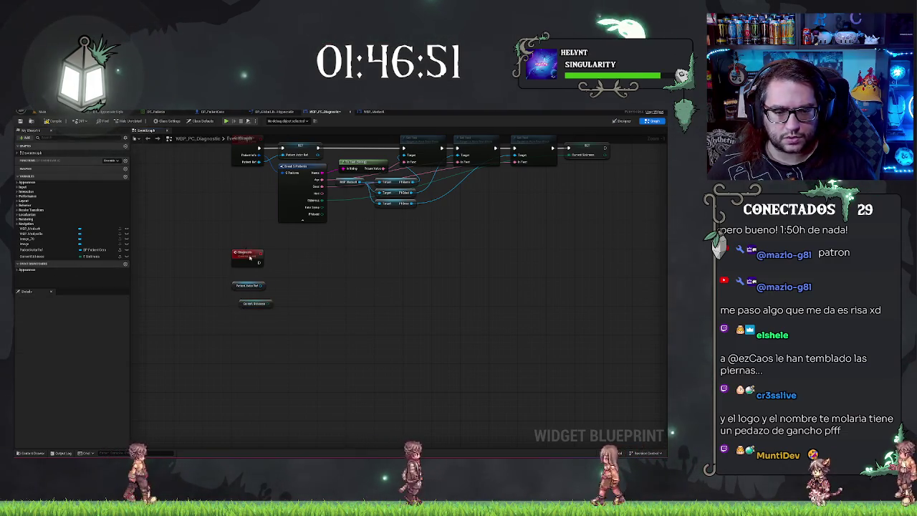
Step: Give the Diagnostic event a sickness-enum input parameter named Try
left_click(246, 252)
left_click(126, 366)
left_click(86, 373)
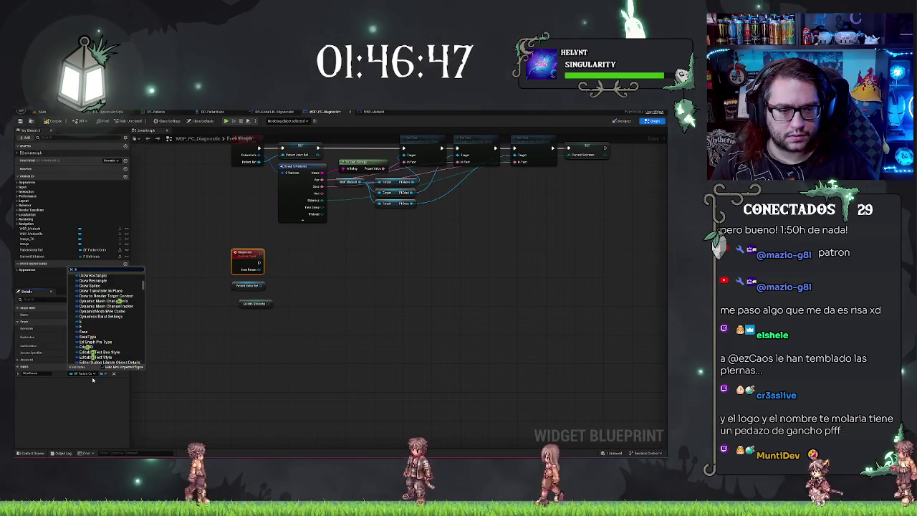
type("sick")
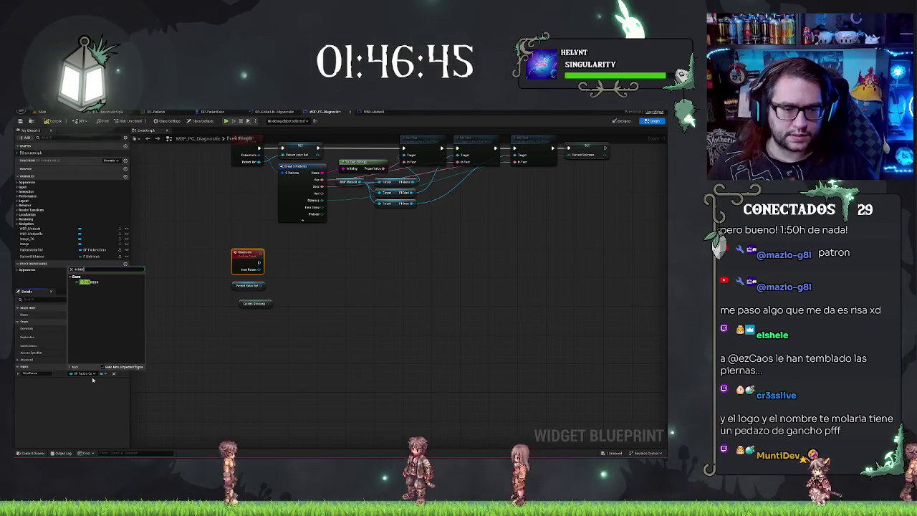
key("Return")
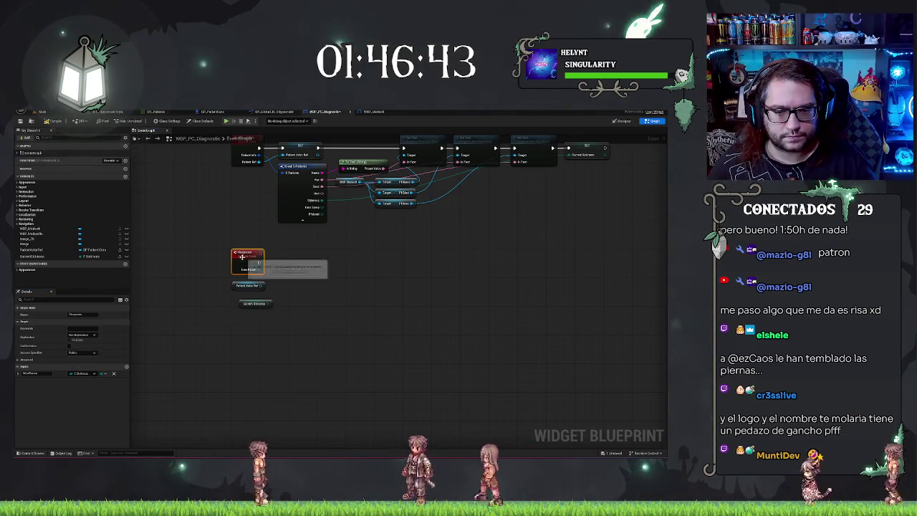
left_click(28, 373)
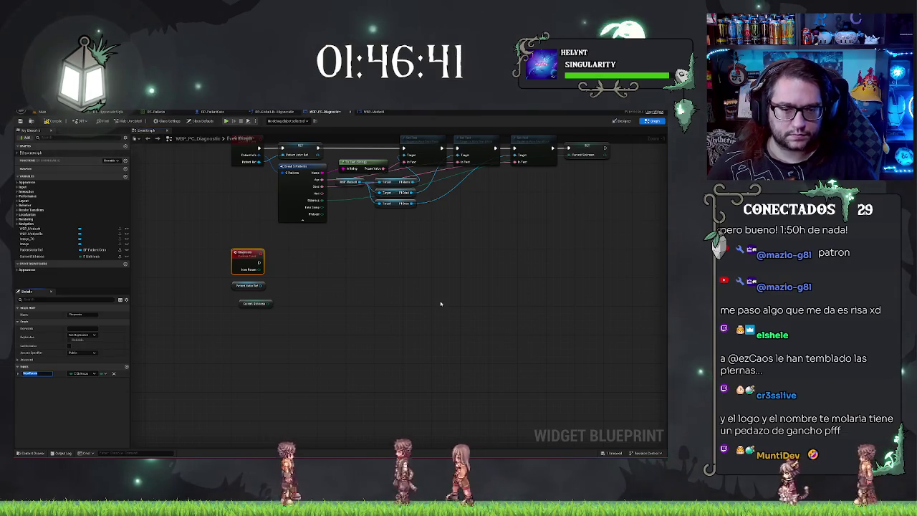
type("Try")
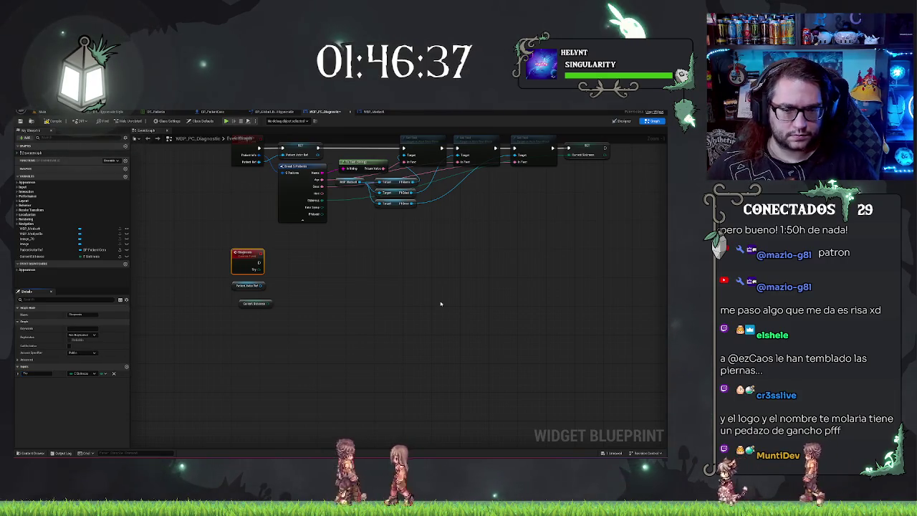
Step: Compare Try with Current Sickness using an Equal node feeding a Branch
left_click_drag(260, 270, 283, 272)
type("eq")
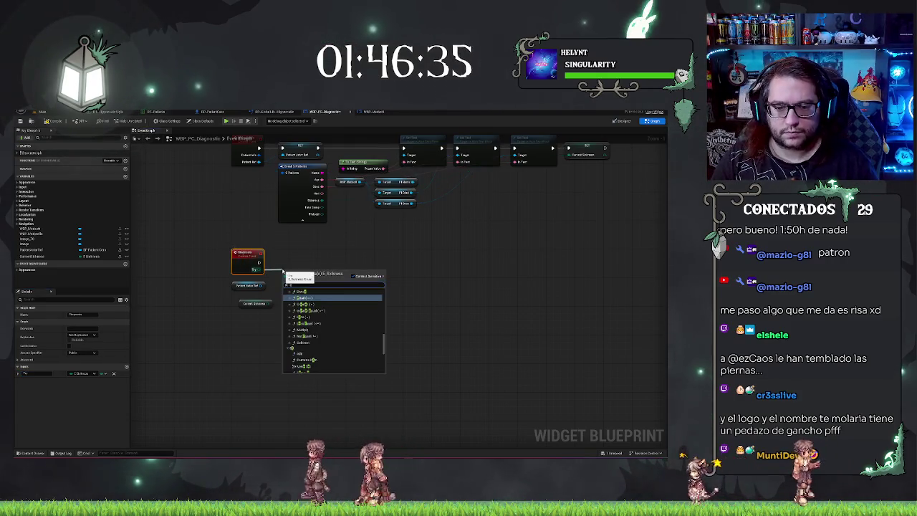
key("Return")
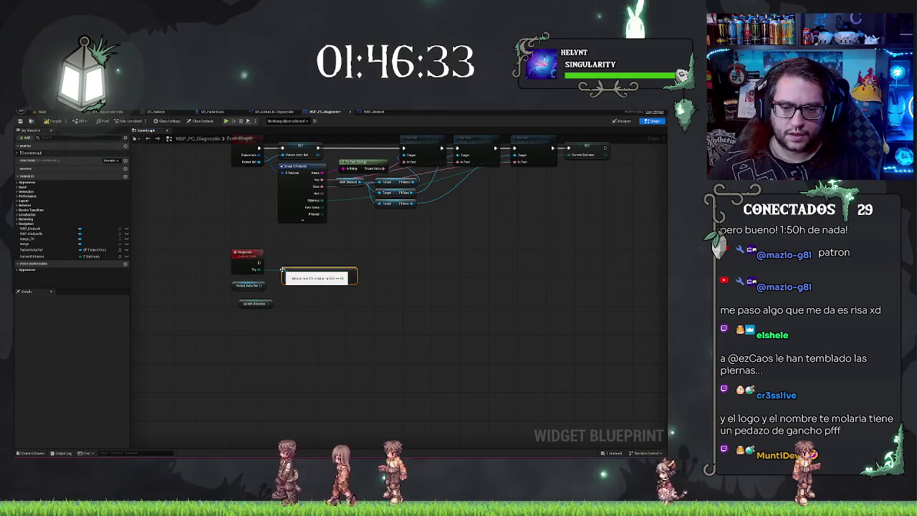
left_click_drag(267, 305, 274, 304)
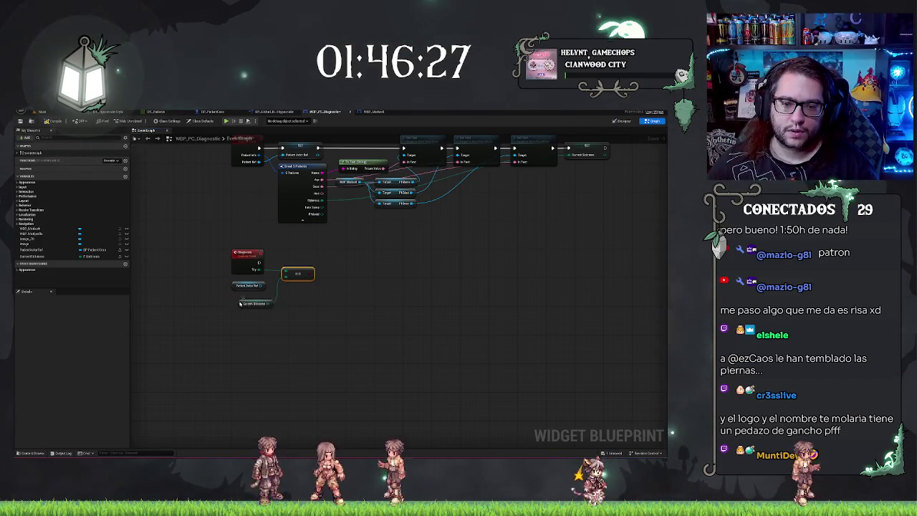
left_click_drag(240, 303, 233, 282)
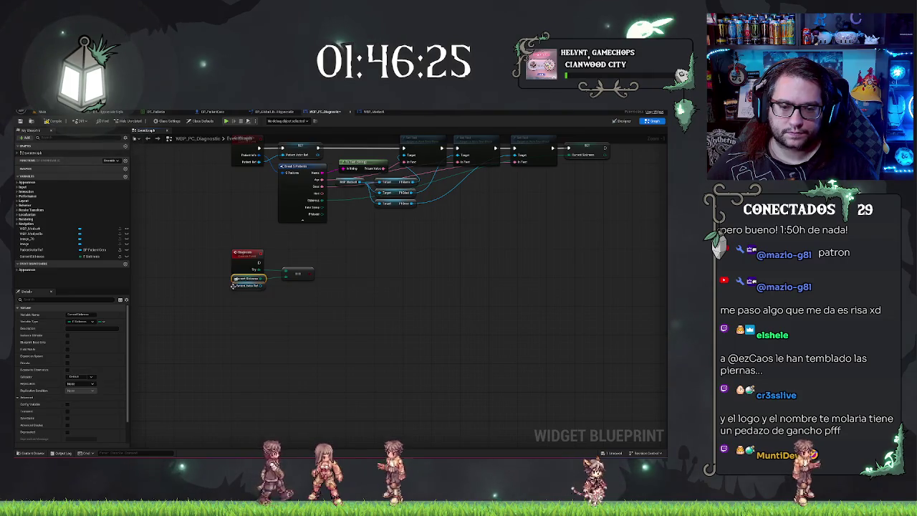
left_click(319, 259)
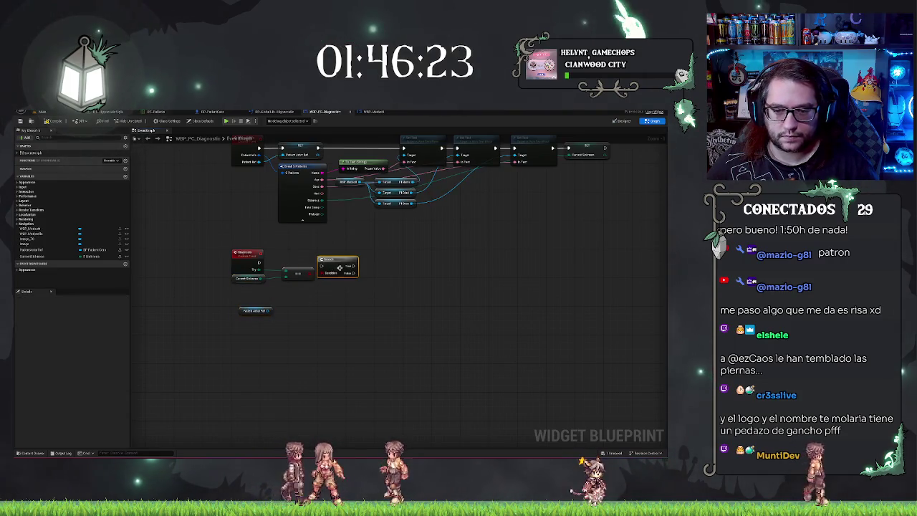
left_click_drag(321, 262, 267, 268)
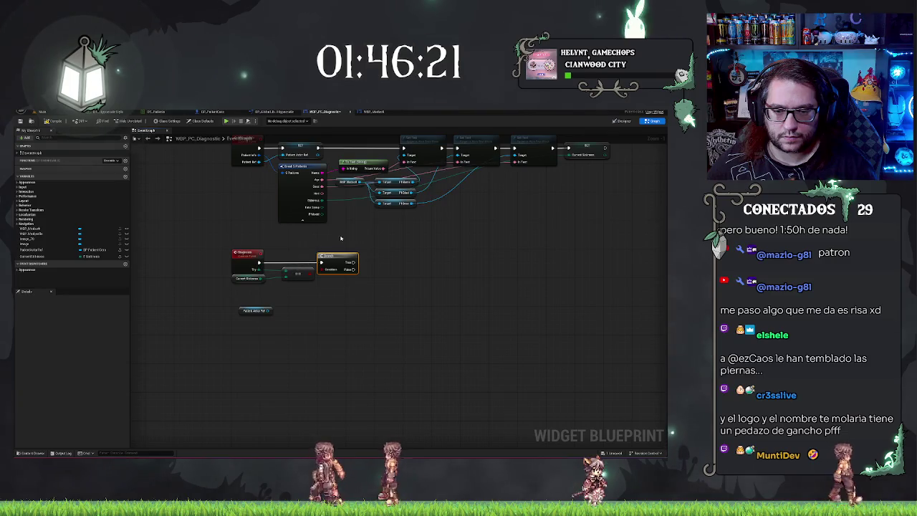
mouse_move(364, 273)
left_mouse_down()
mouse_move(372, 272)
mouse_move(334, 256)
left_mouse_up()
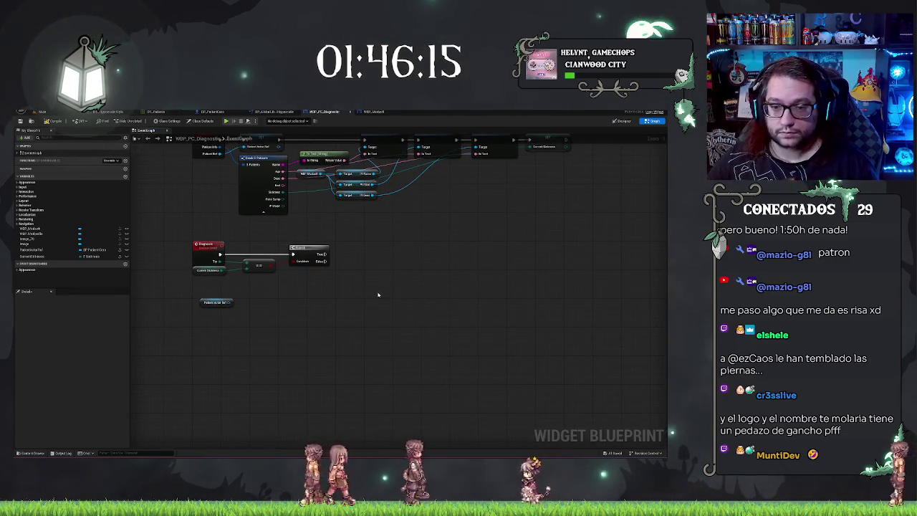
Step: Review the Current Sickness getter and finished comparison, then move to BP_PatientCero
scroll(378, 294, "up", 1)
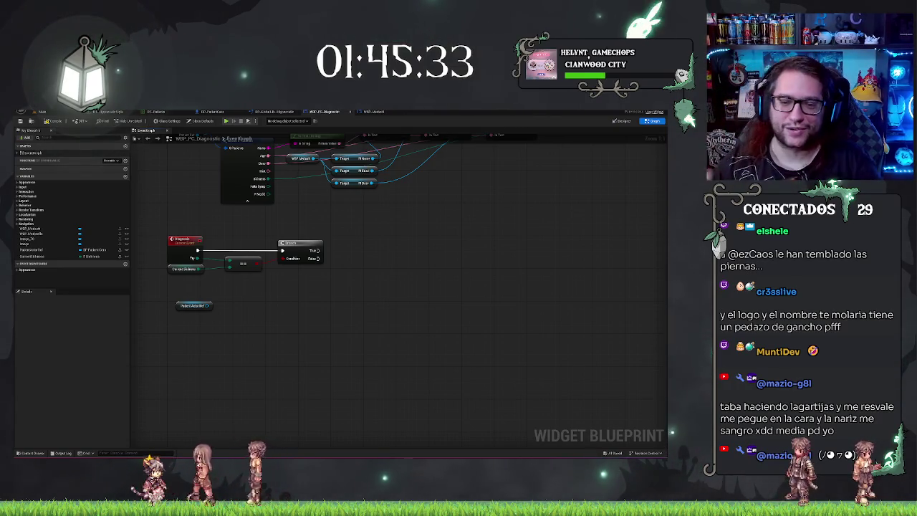
mouse_move(292, 285)
left_mouse_down()
mouse_move(307, 241)
mouse_move(284, 289)
left_mouse_up()
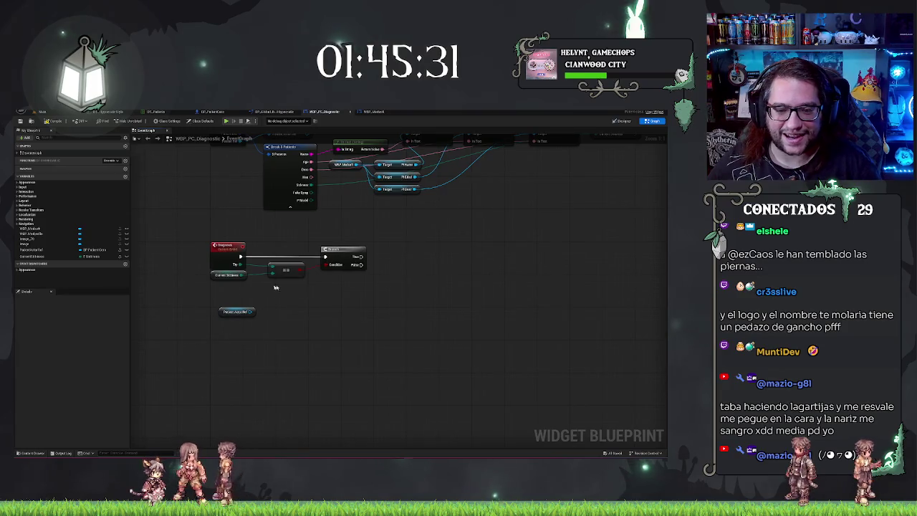
left_click(213, 276)
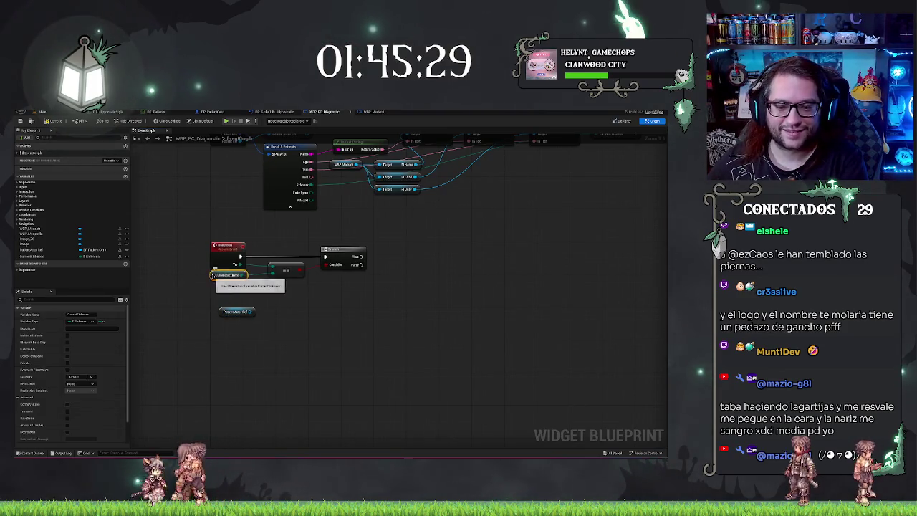
left_click(325, 301)
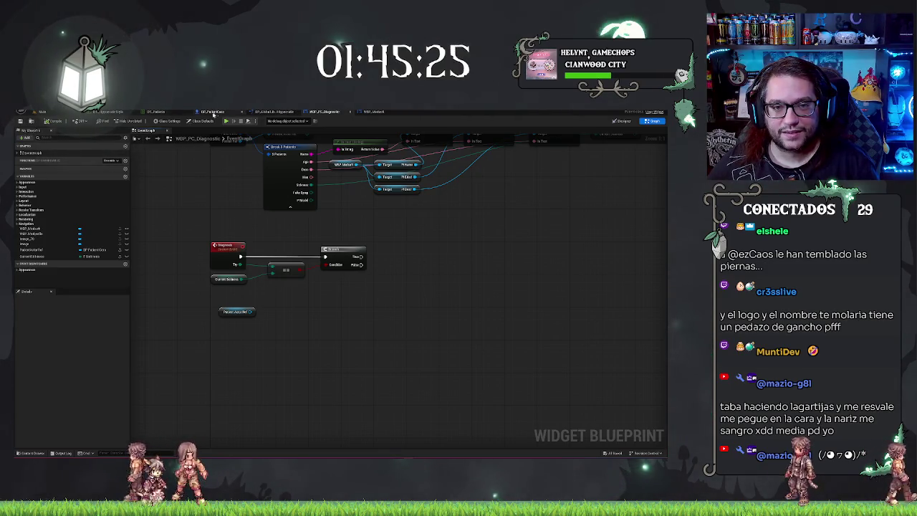
left_click(213, 112)
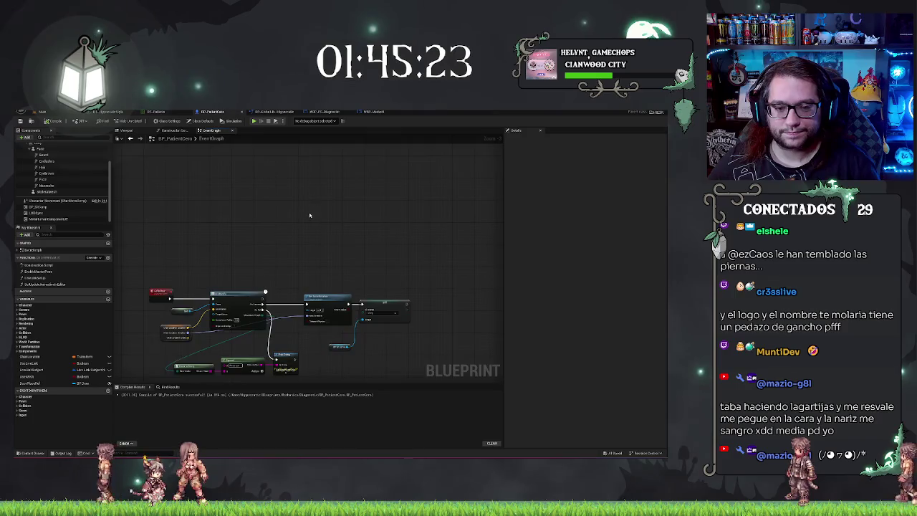
Step: Create a new custom event named Leave in empty graph space
key("Home")
left_click_drag(234, 303, 264, 364)
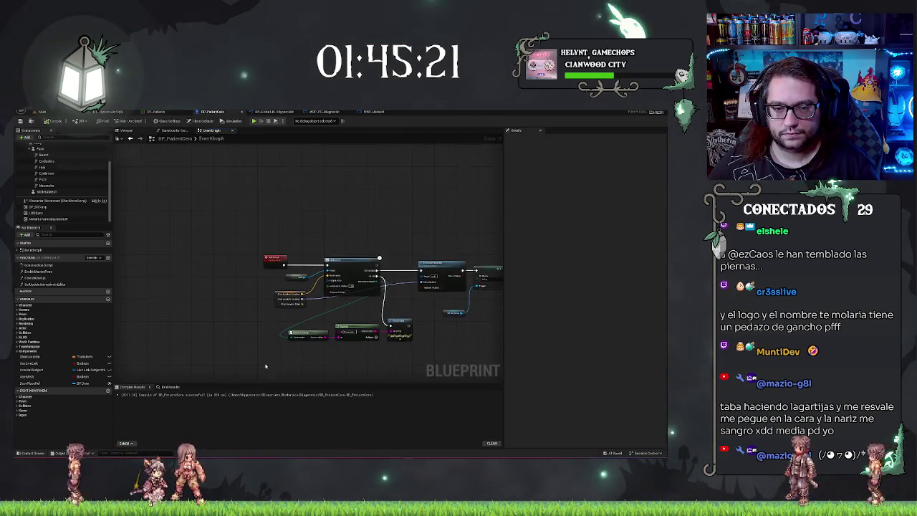
right_click(270, 205)
type("add comp")
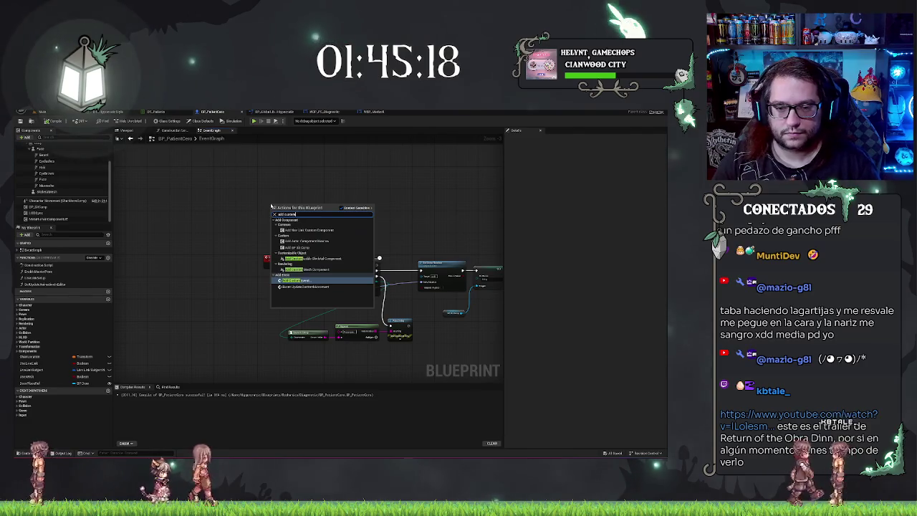
key("Return")
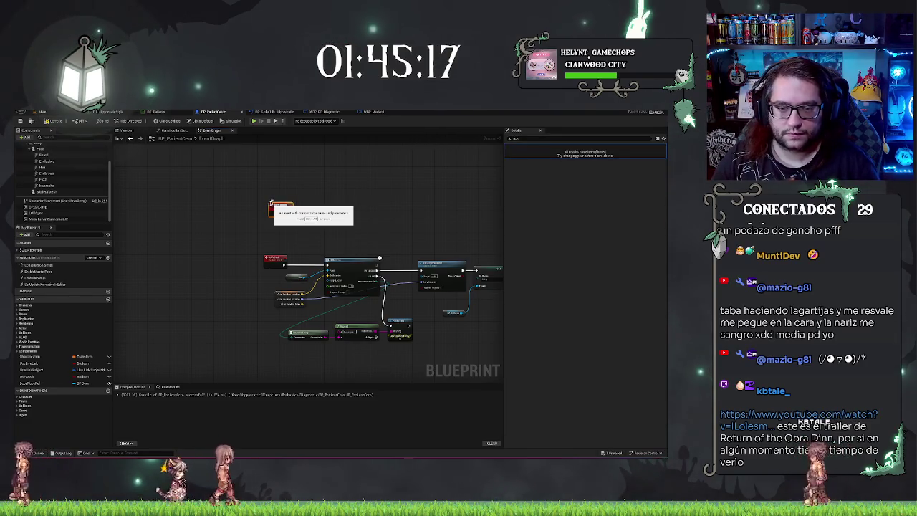
left_click_drag(270, 205, 266, 195)
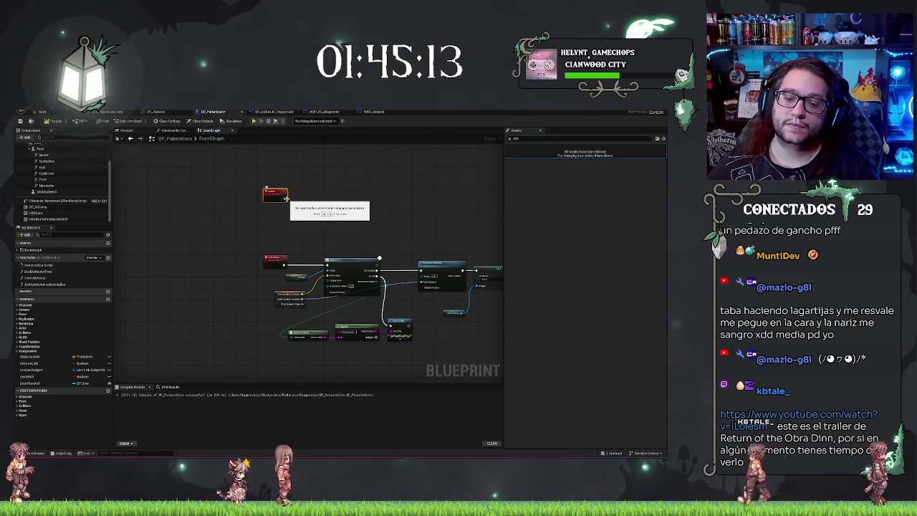
scroll(248, 276, "down", 1)
scroll(248, 277, "up", 3)
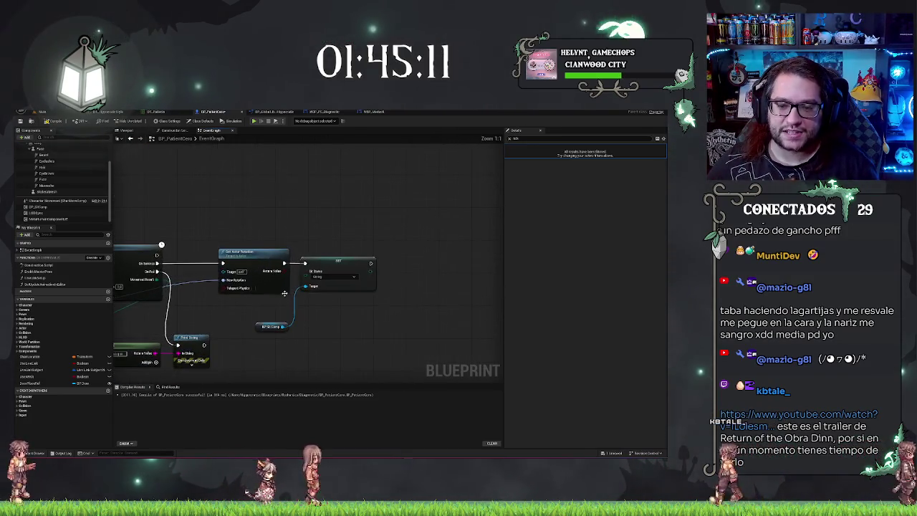
Step: Move the SET and BP SI Comp nodes beside Leave and add a Delay after SET
left_click_drag(323, 225, 357, 308)
mouse_move(322, 242)
left_mouse_down()
mouse_move(360, 215)
mouse_move(290, 232)
left_mouse_up()
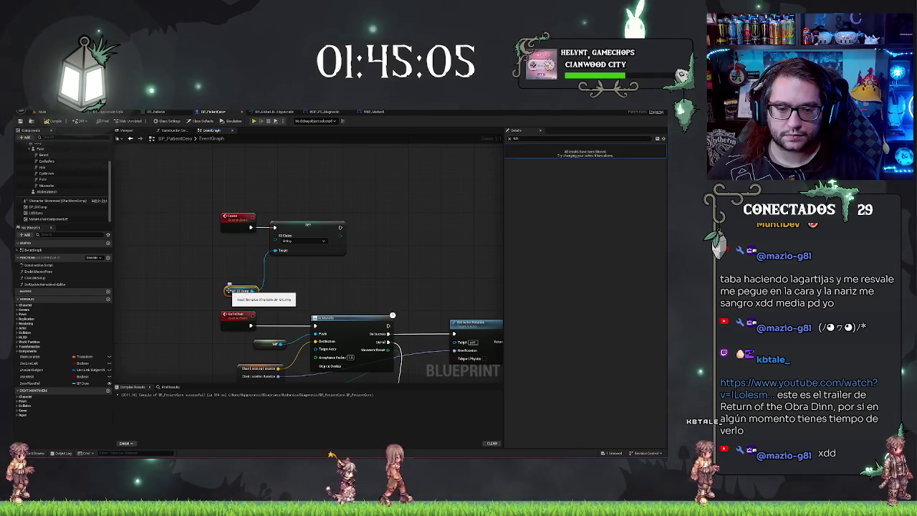
left_click_drag(228, 291, 227, 254)
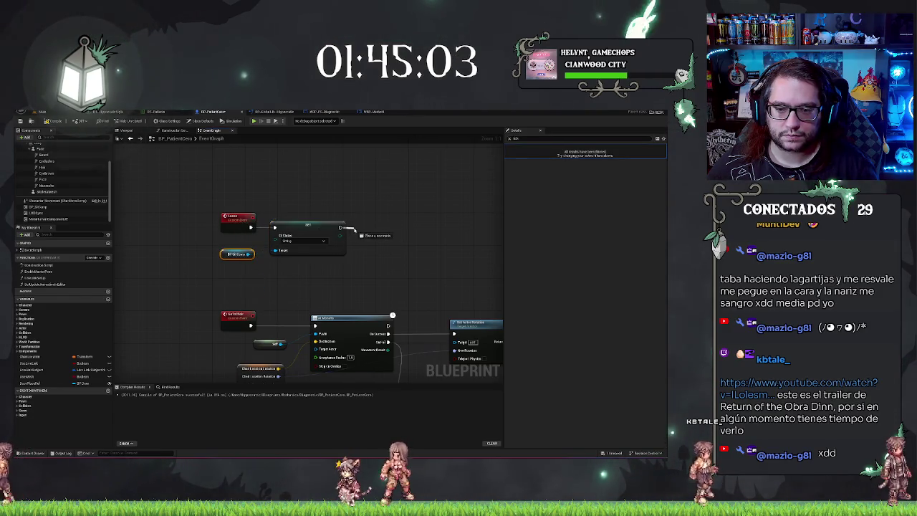
left_click_drag(341, 227, 351, 229)
type("delay")
key("Return")
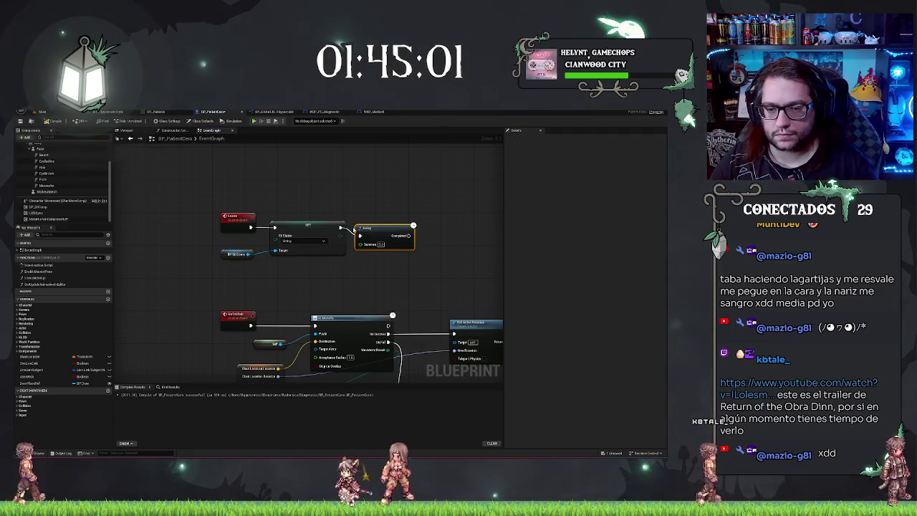
left_click_drag(380, 242, 393, 233)
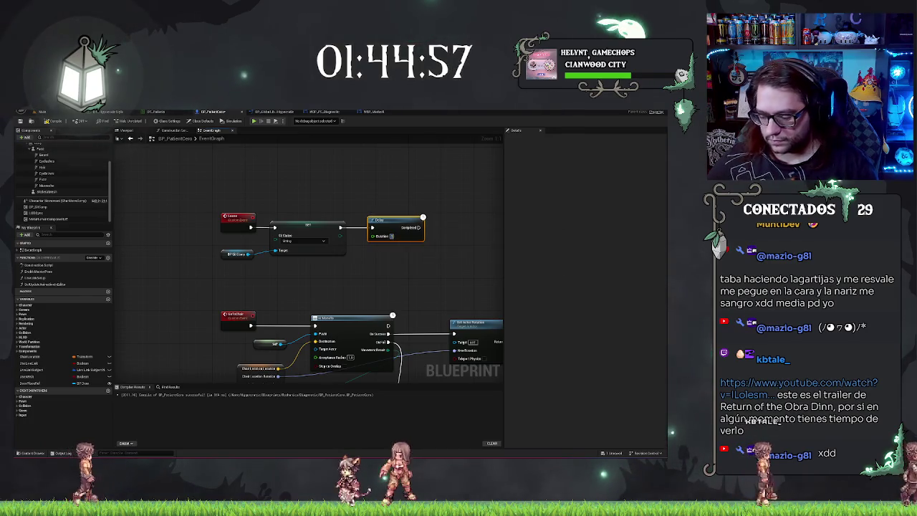
left_click_drag(412, 220, 407, 219)
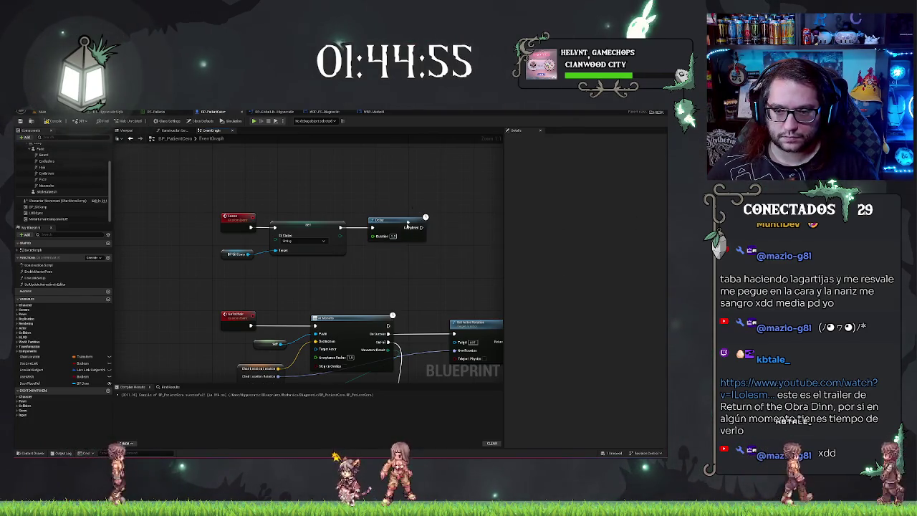
scroll(428, 187, "down", 3)
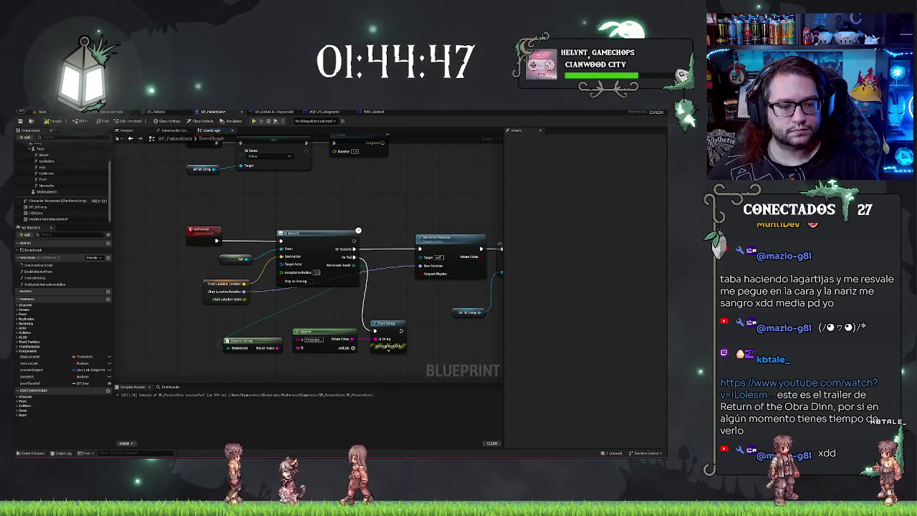
scroll(300, 316, "down", 3)
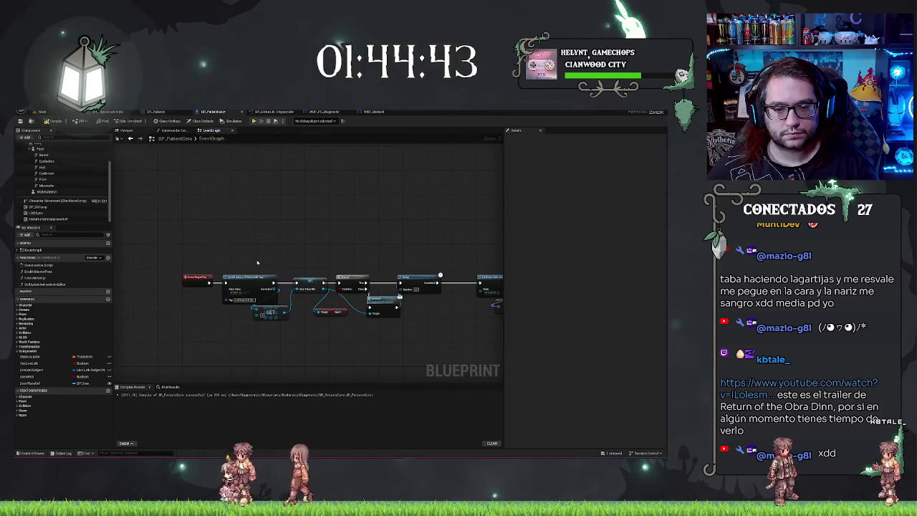
Step: Make room after the Delay and add a new Vector variable, OriLocation
left_click_drag(259, 264, 160, 244)
mouse_move(439, 219)
left_mouse_down()
mouse_move(313, 230)
mouse_move(490, 322)
left_mouse_up()
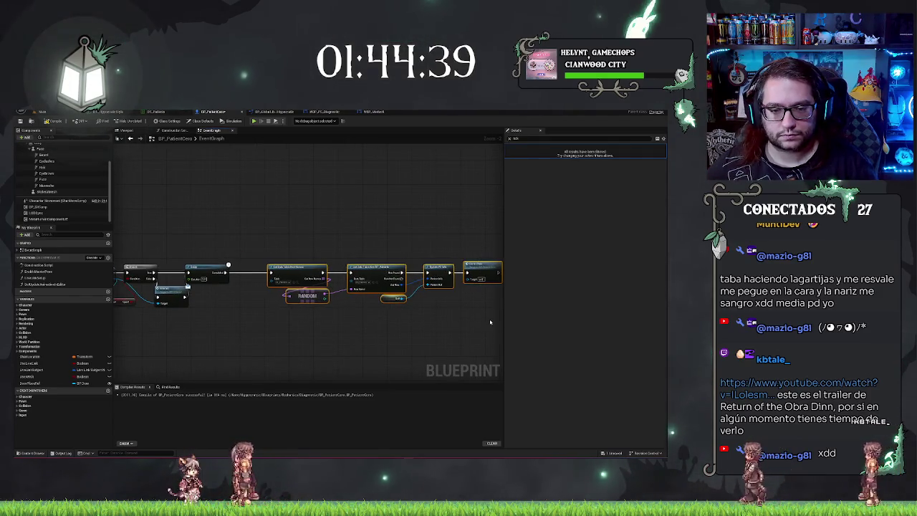
left_click_drag(430, 276, 464, 276)
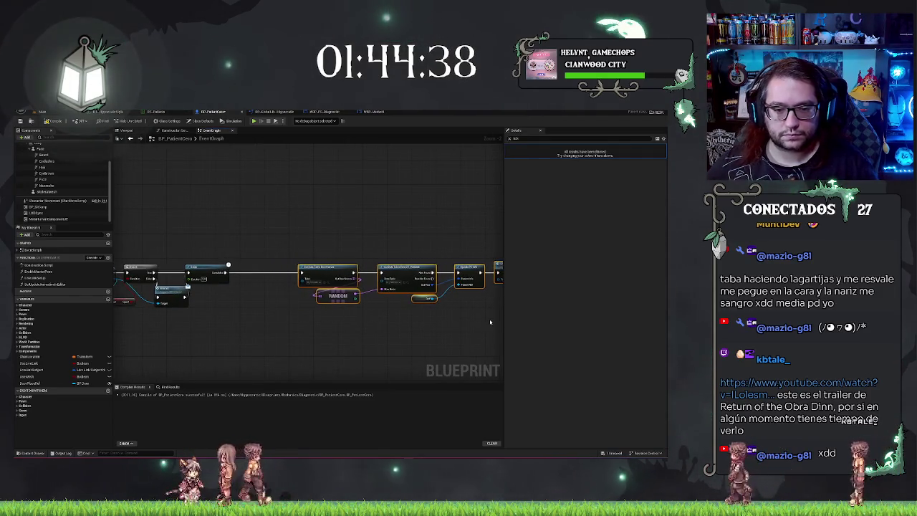
left_click(108, 300)
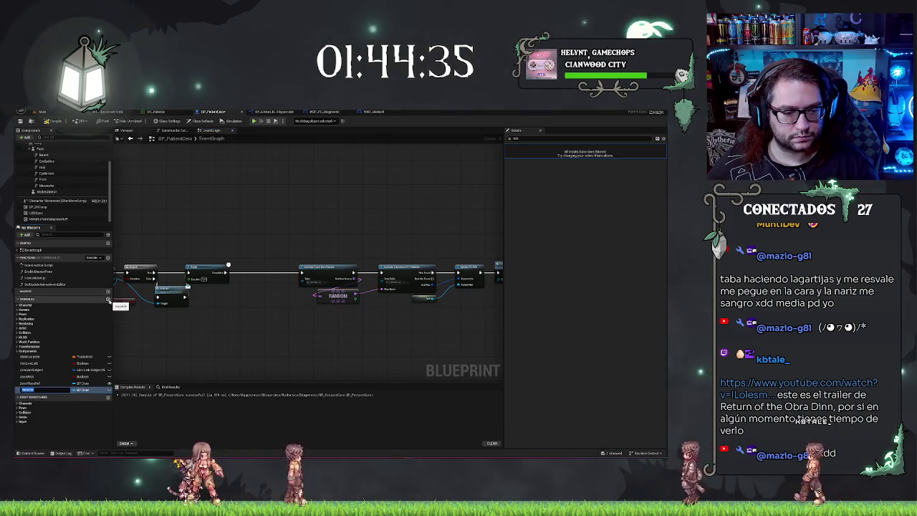
type("IsLocation")
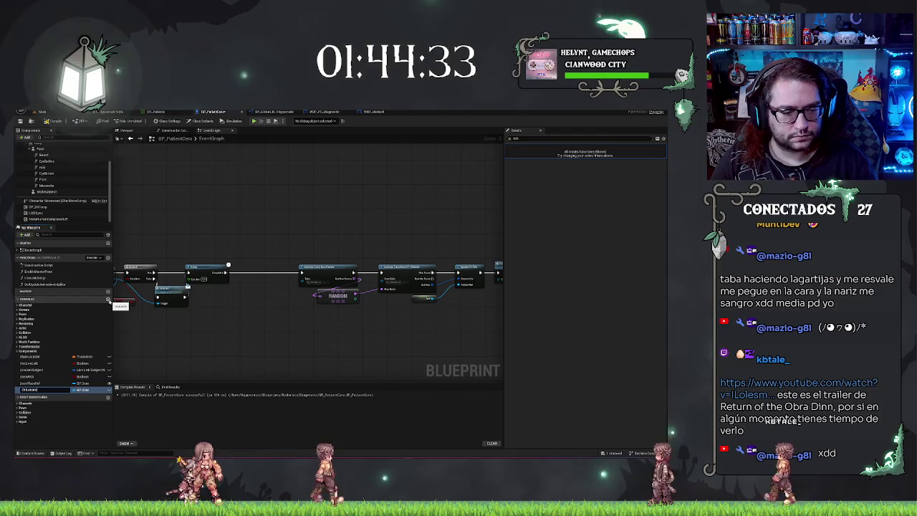
key("Return")
left_click(81, 390)
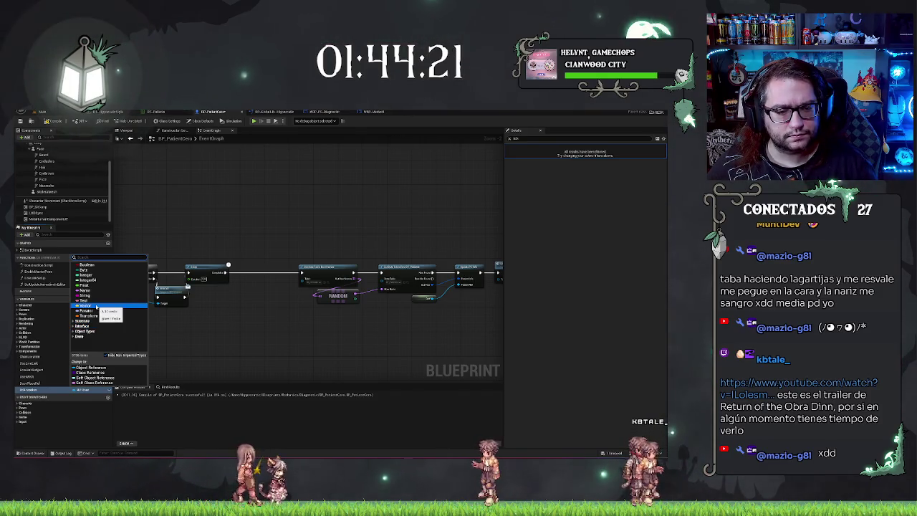
left_click(87, 316)
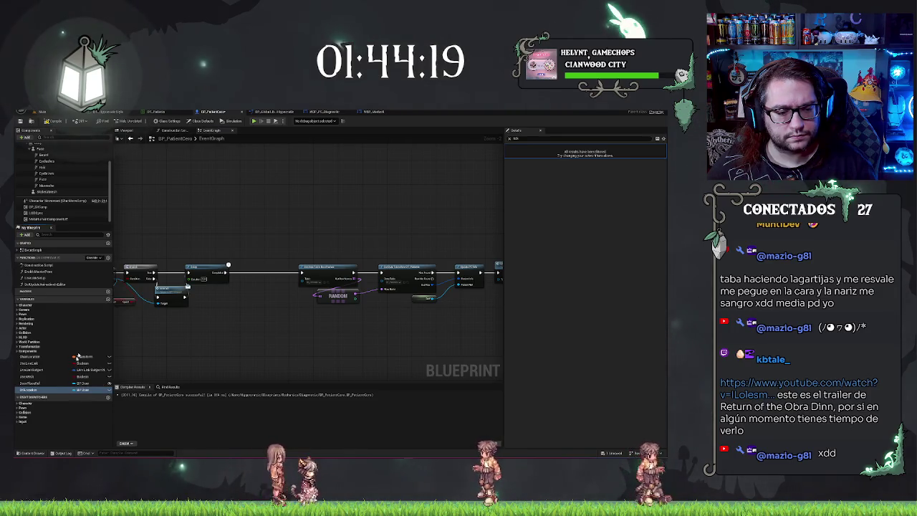
Step: Place a Set OriLocation node in the chain fed by Get Actor Location
mouse_move(33, 389)
left_mouse_down()
mouse_move(267, 292)
mouse_move(265, 271)
mouse_move(231, 309)
left_mouse_up()
type("getactor loca")
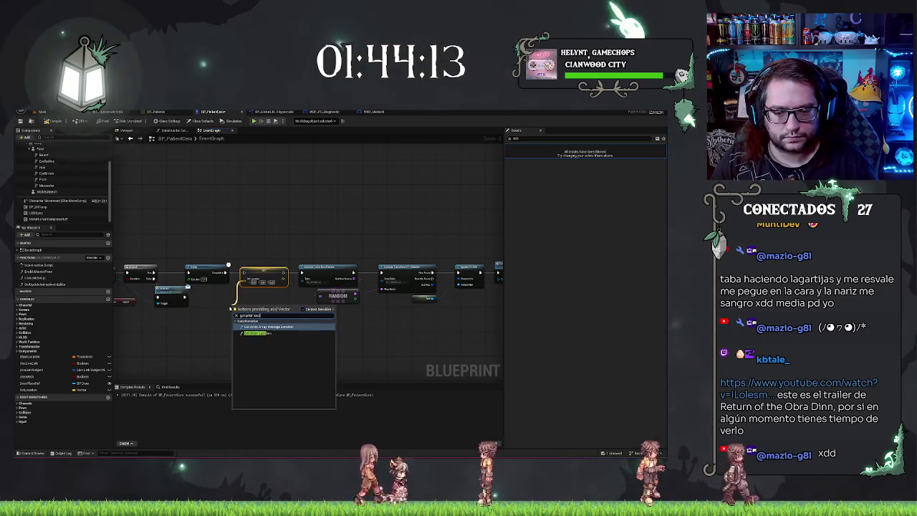
key("Return")
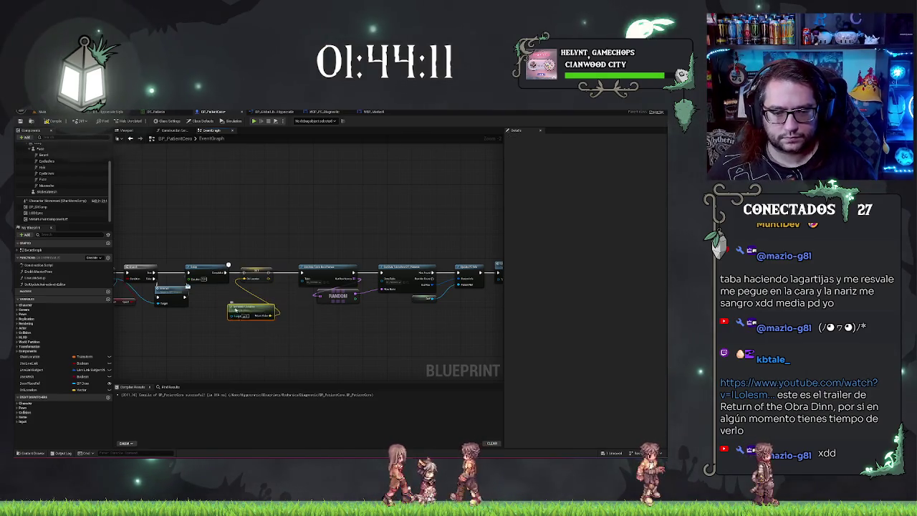
left_click_drag(241, 304, 200, 296)
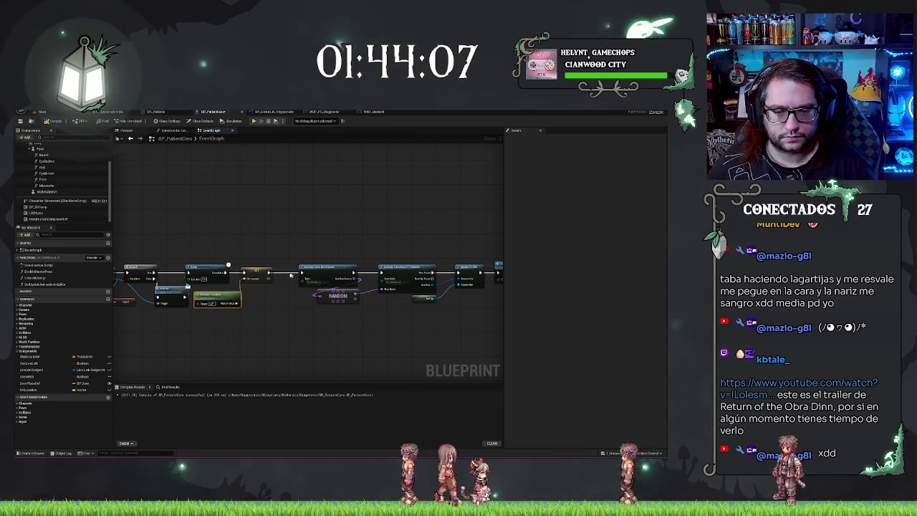
left_click(256, 273)
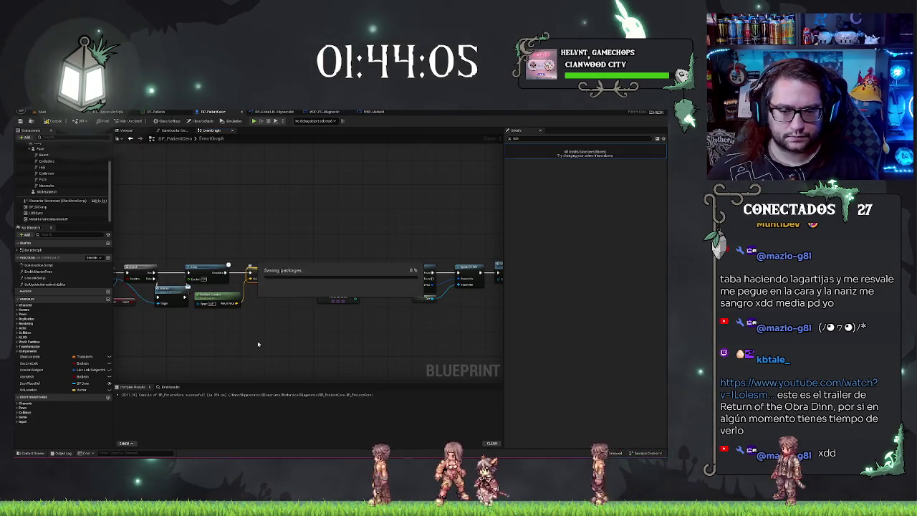
scroll(260, 273, "up", 2)
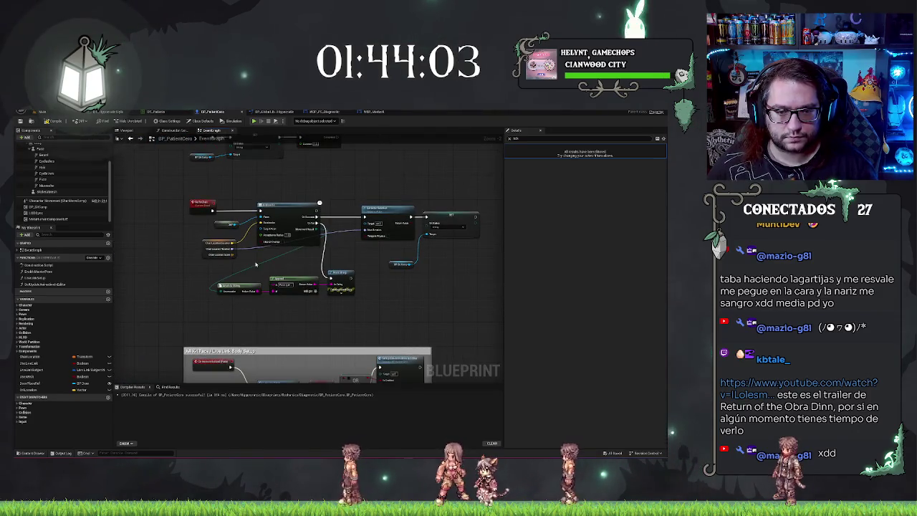
Step: Copy the AI MoveTo, Self and Chair nodes and paste them after the Leave Delay
left_click_drag(255, 265, 269, 308)
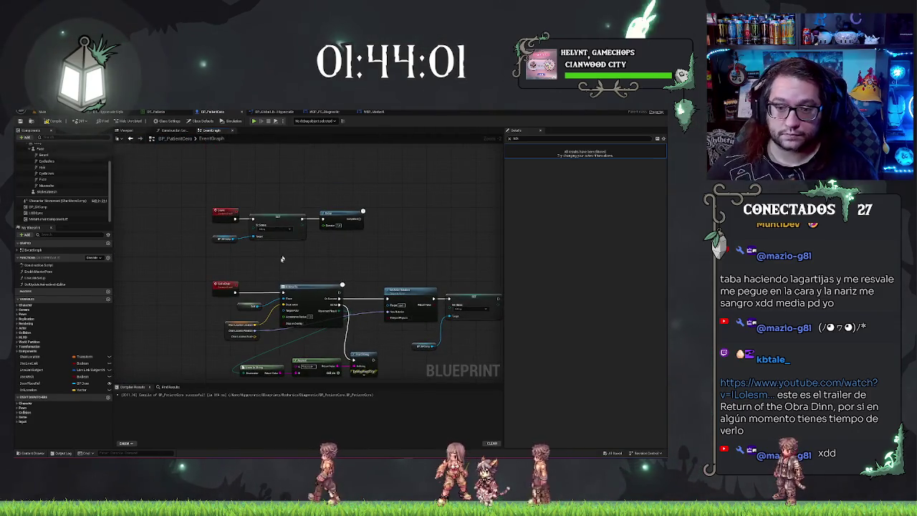
scroll(302, 254, "up", 2)
left_click_drag(380, 254, 337, 233)
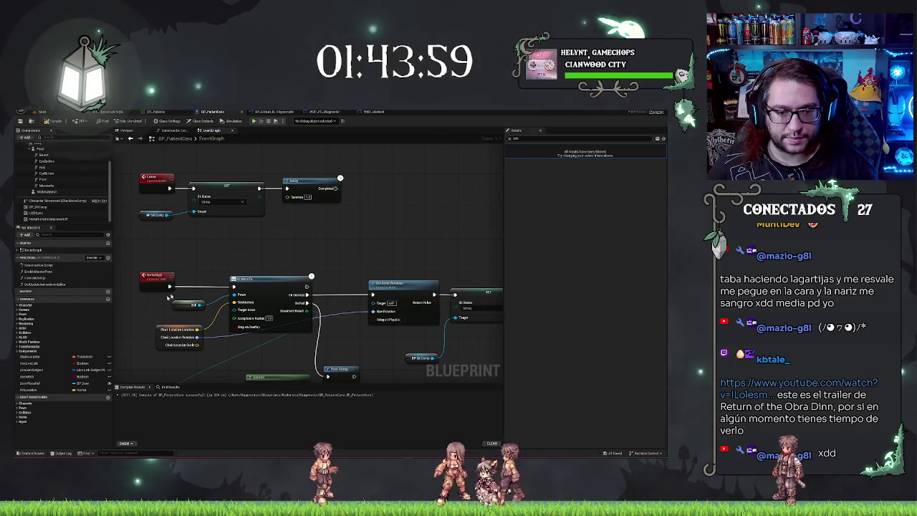
key("ctrl+c")
left_click_drag(259, 342, 194, 347)
key("ctrl+v")
left_click_drag(399, 170, 270, 193)
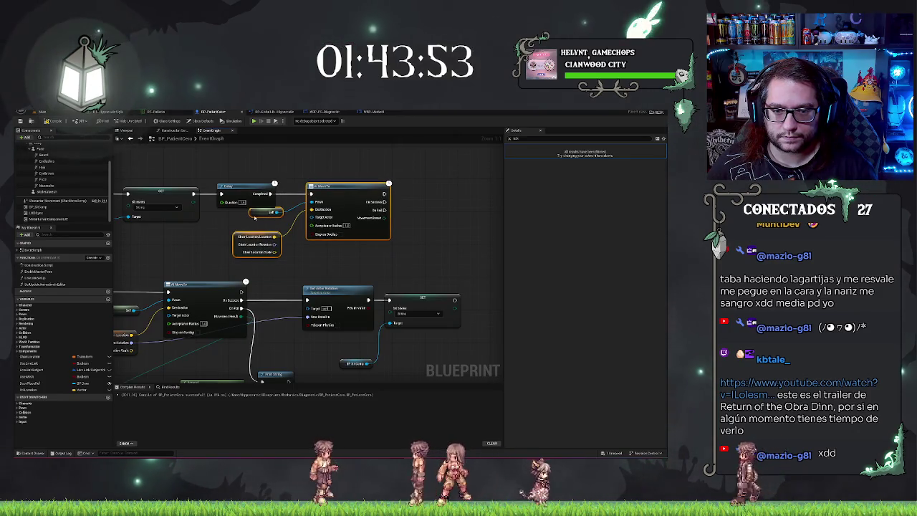
Step: Replace the copied Chair location with an OriLocation getter as the MoveTo destination, then compile
left_click(243, 239)
left_click_drag(244, 239, 240, 235)
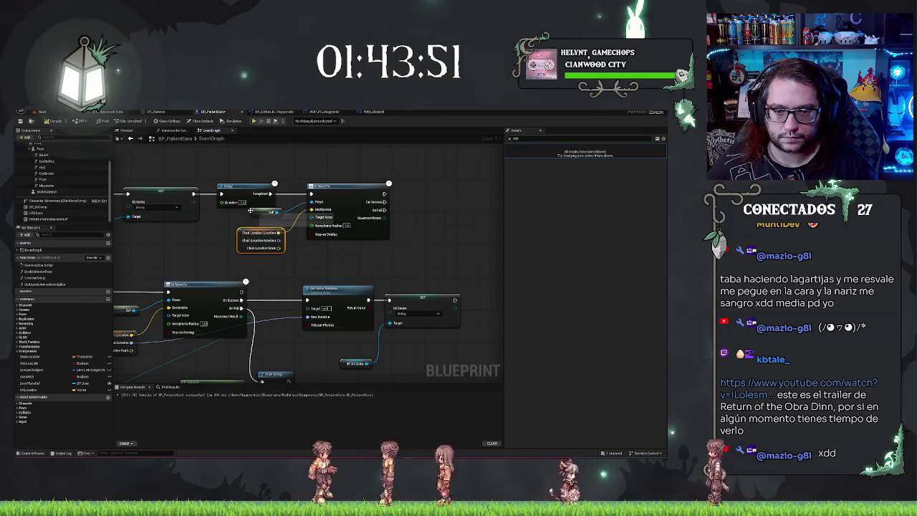
left_click(252, 212)
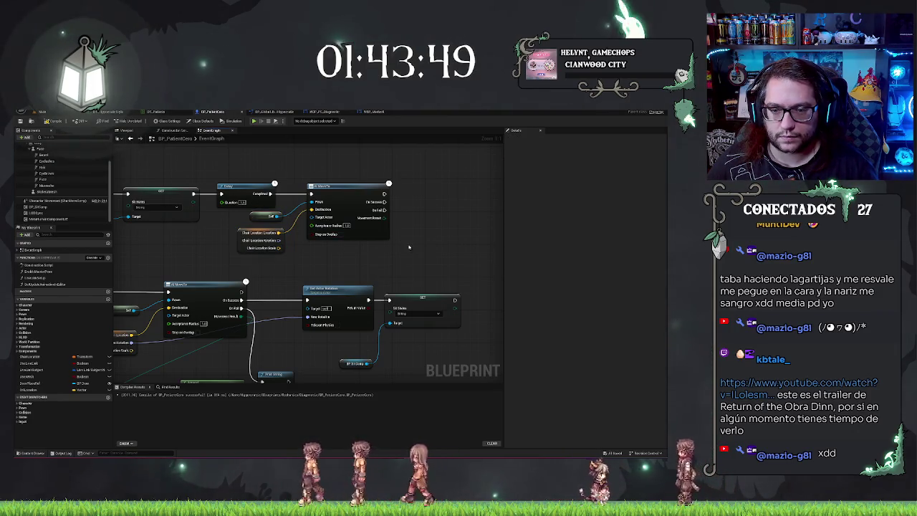
left_click(266, 248)
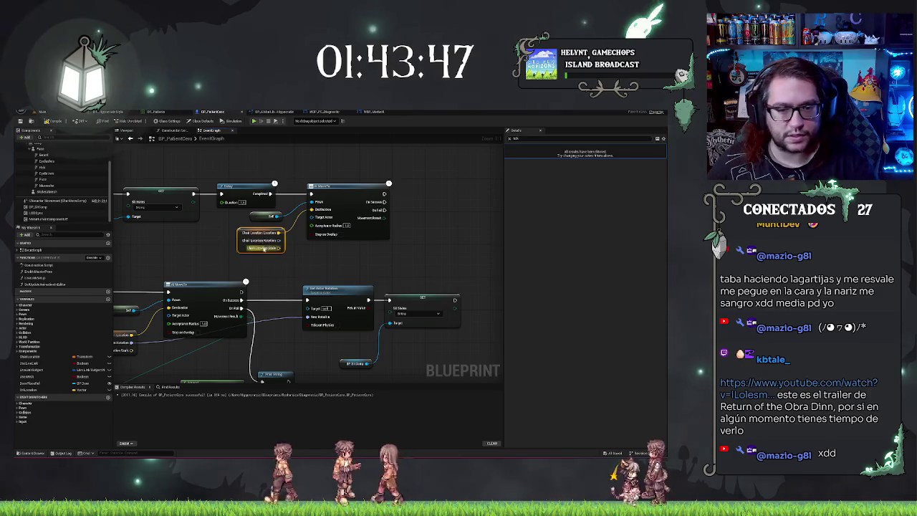
key("Delete")
mouse_move(33, 391)
left_mouse_down()
mouse_move(266, 232)
mouse_move(284, 237)
mouse_move(311, 210)
left_mouse_up()
left_click_drag(249, 226, 264, 228)
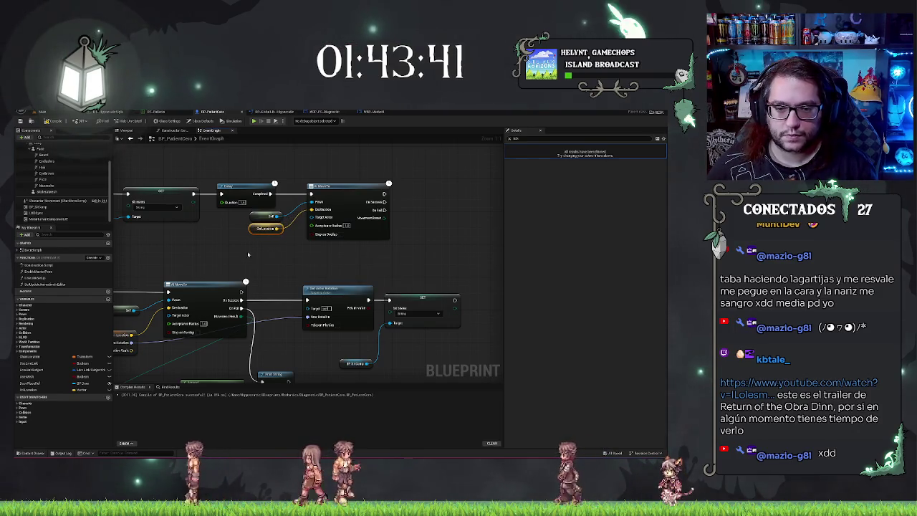
left_click(50, 120)
Step: Add Destroy Actor on the MoveTo's On Success and compile
mouse_move(370, 176)
left_mouse_down()
mouse_move(400, 175)
mouse_move(341, 176)
left_mouse_up()
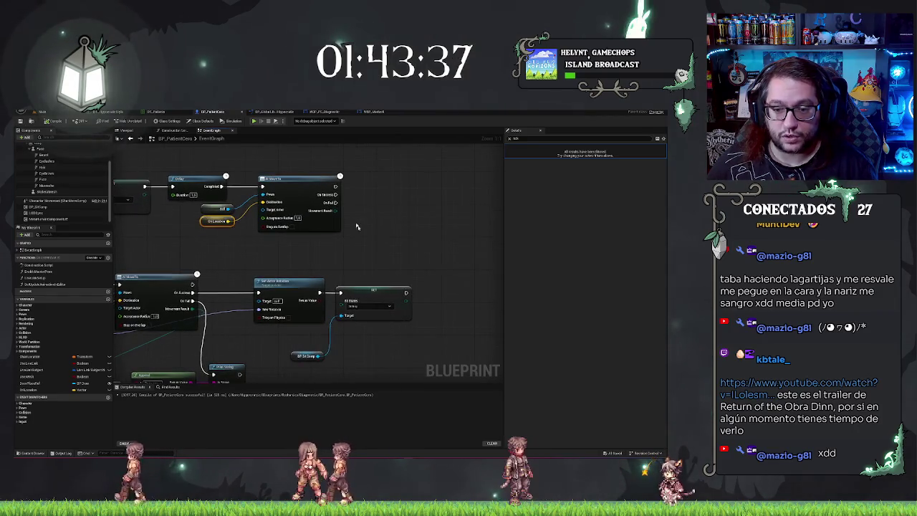
left_click_drag(428, 264, 427, 192)
mouse_move(336, 292)
left_mouse_down()
mouse_move(383, 215)
mouse_move(271, 196)
left_mouse_up()
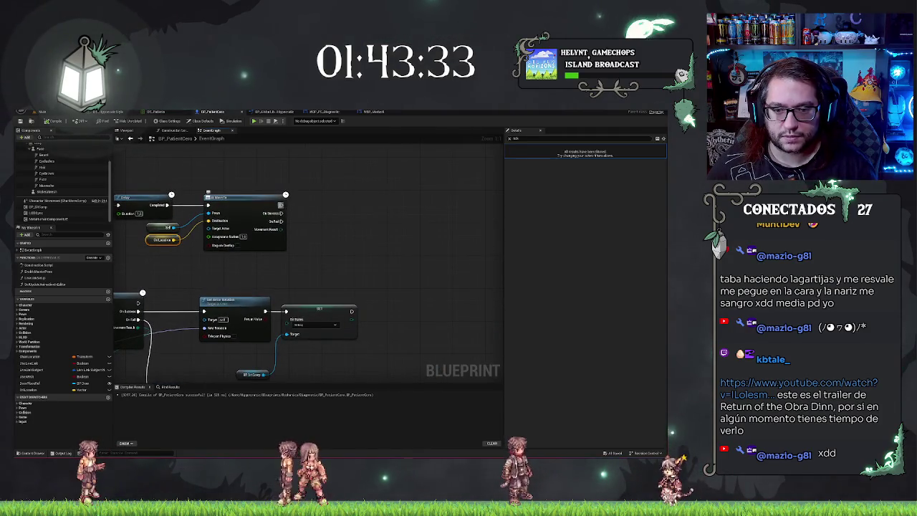
mouse_move(230, 272)
left_mouse_down()
mouse_move(320, 272)
mouse_move(218, 273)
left_mouse_up()
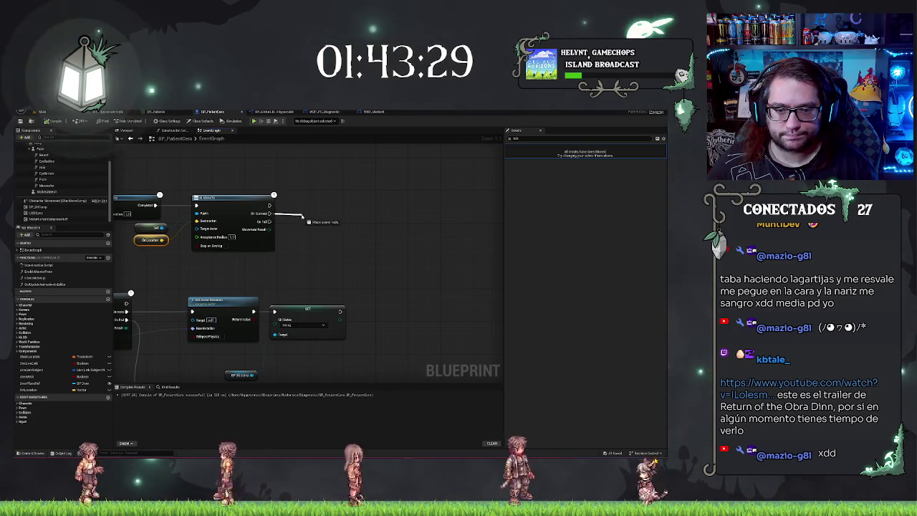
left_click_drag(270, 214, 302, 216)
type("dest")
key("Return")
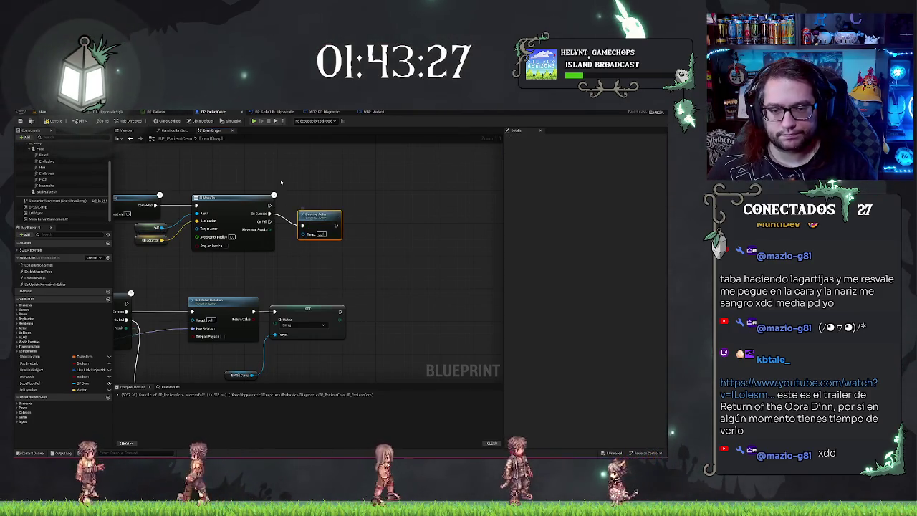
left_click_drag(339, 182, 391, 189)
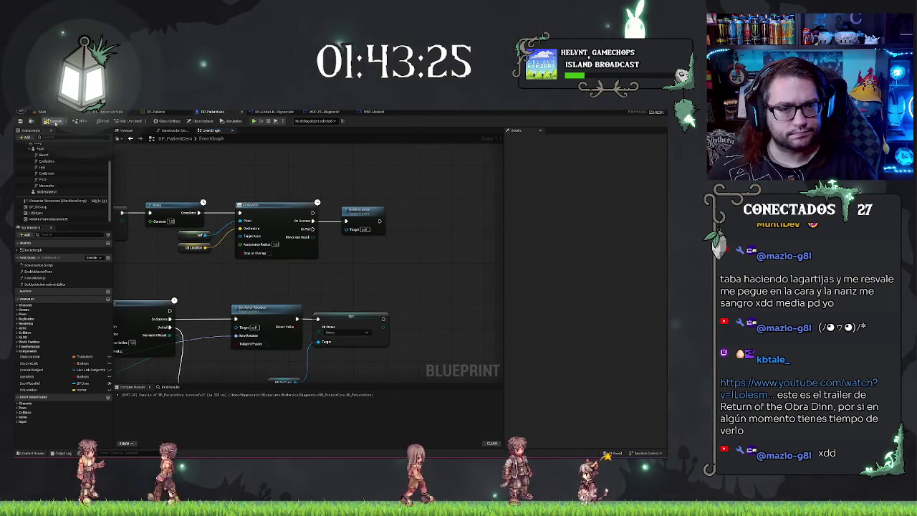
left_click(55, 122)
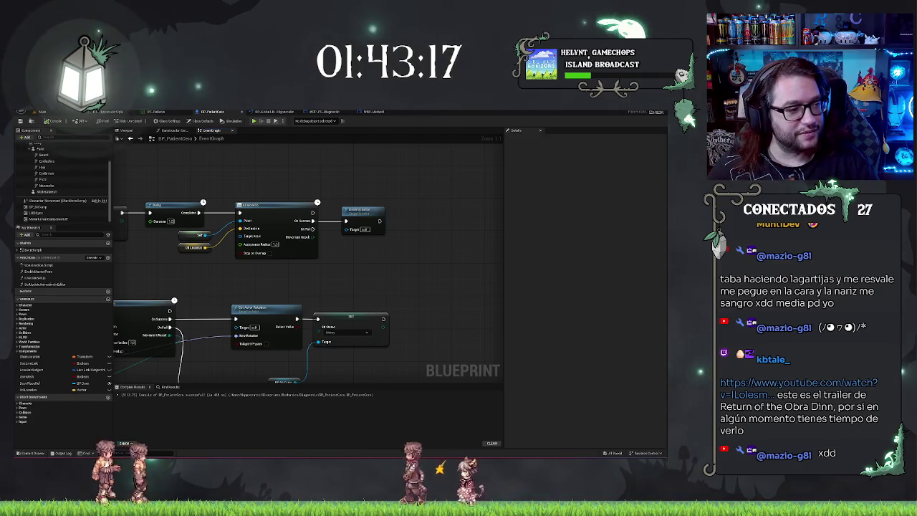
left_click_drag(434, 238, 456, 240)
left_click_drag(145, 287, 242, 277)
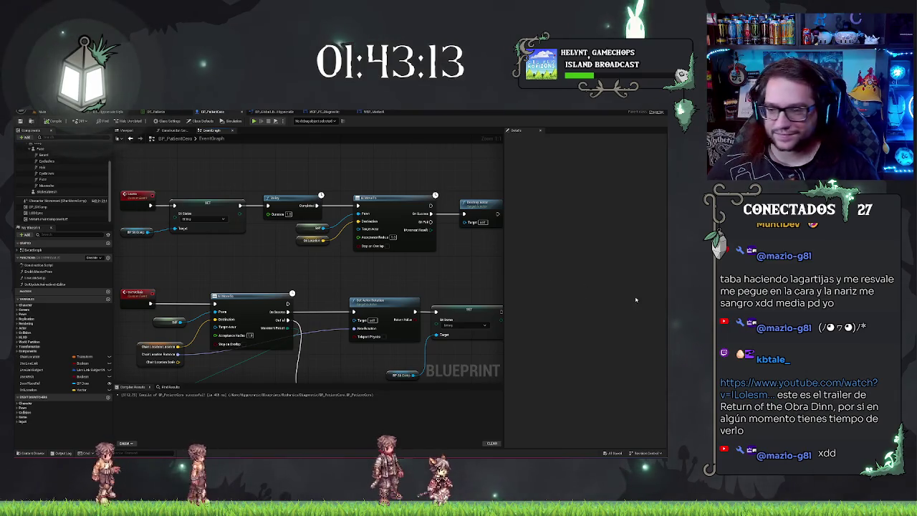
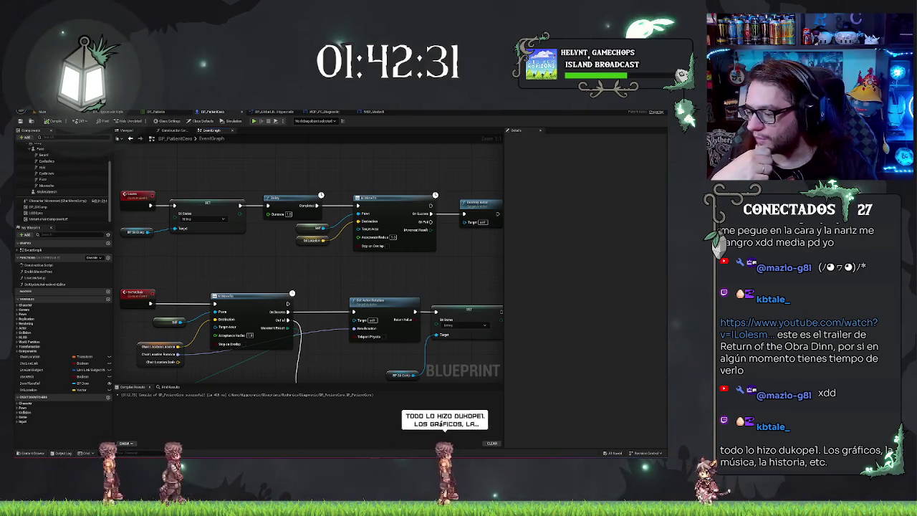
Step: Pan the BP_PatientCore graph, glance at the WBP_Medsoft event graph, then bring up WBP_PC_Diagnostic
left_click_drag(375, 260, 459, 278)
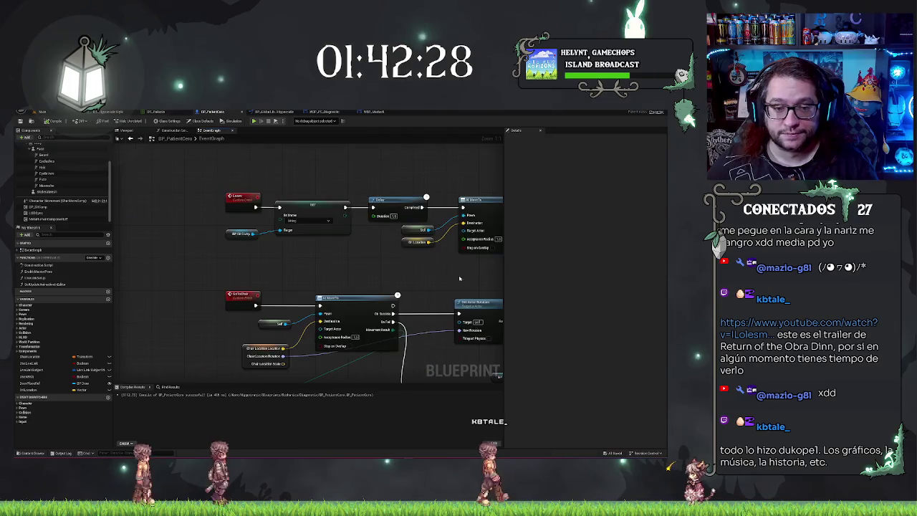
left_click(373, 112)
mouse_move(376, 233)
left_mouse_down()
mouse_move(311, 234)
mouse_move(340, 232)
mouse_move(327, 311)
left_mouse_up()
left_click(324, 112)
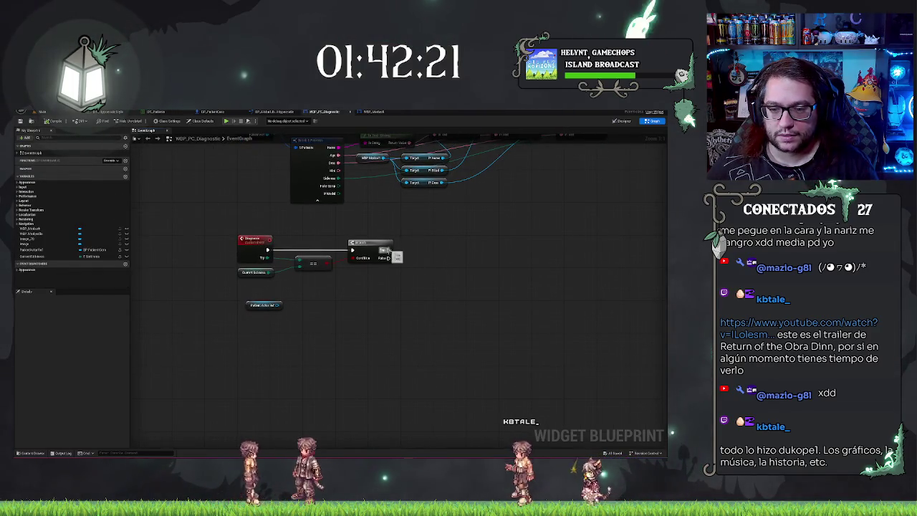
Step: Rearrange the Patient Actor Ref, Cast and Branch nodes so the Cast sits beside the Branch
mouse_move(264, 305)
left_mouse_down()
mouse_move(374, 362)
mouse_move(403, 354)
mouse_move(438, 293)
mouse_move(447, 313)
mouse_move(437, 311)
left_mouse_up()
key("Escape")
left_click_drag(419, 340, 355, 316)
left_click(373, 247)
left_click_drag(387, 248, 436, 247)
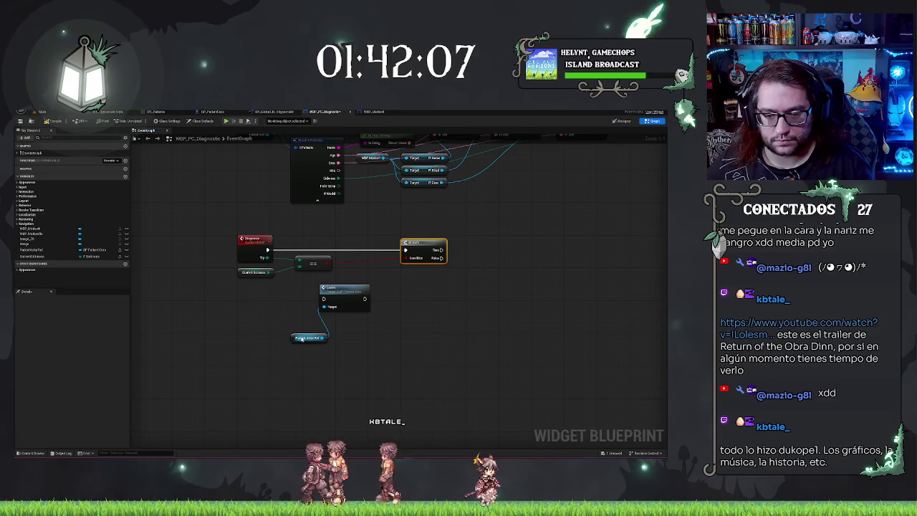
left_click_drag(291, 340, 275, 336)
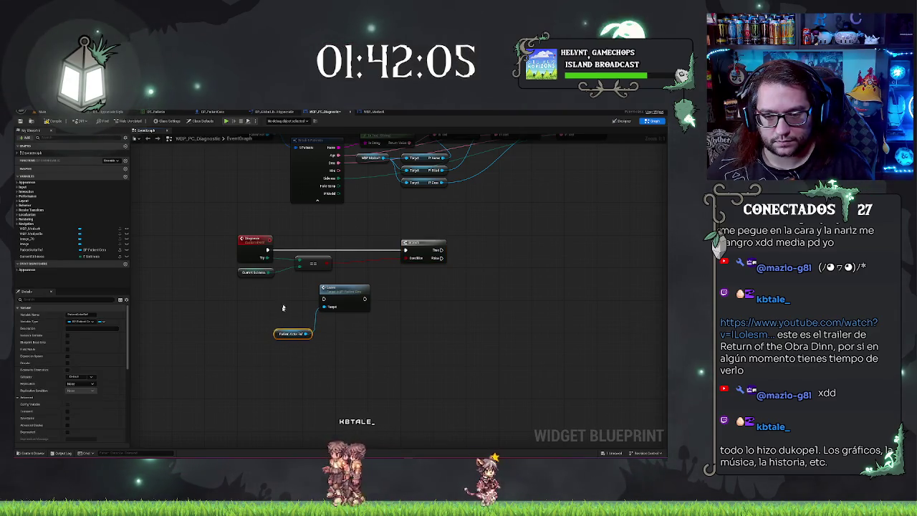
left_click_drag(340, 292, 370, 247)
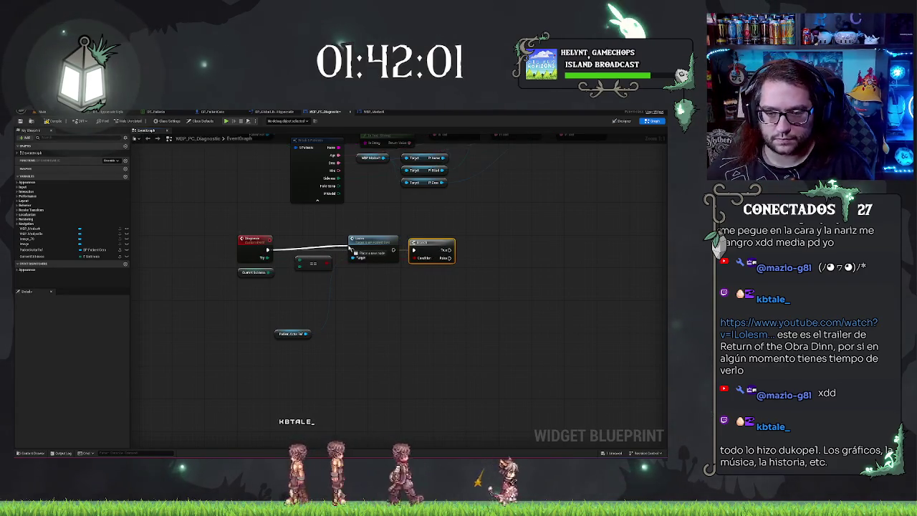
Step: Wire the diagnostic event into the Cast node and move Patient Actor Ref next to the == node
left_click_drag(351, 247, 353, 249)
left_click_drag(276, 337, 296, 288)
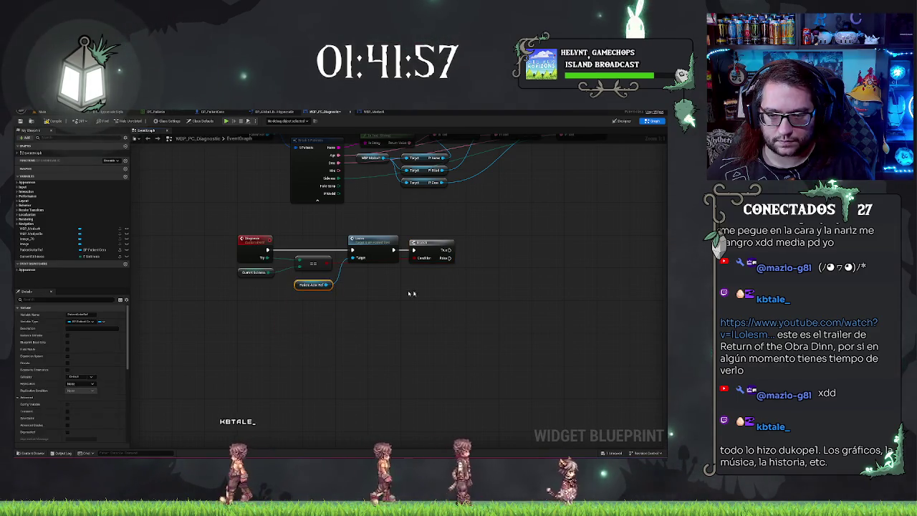
left_click(358, 289)
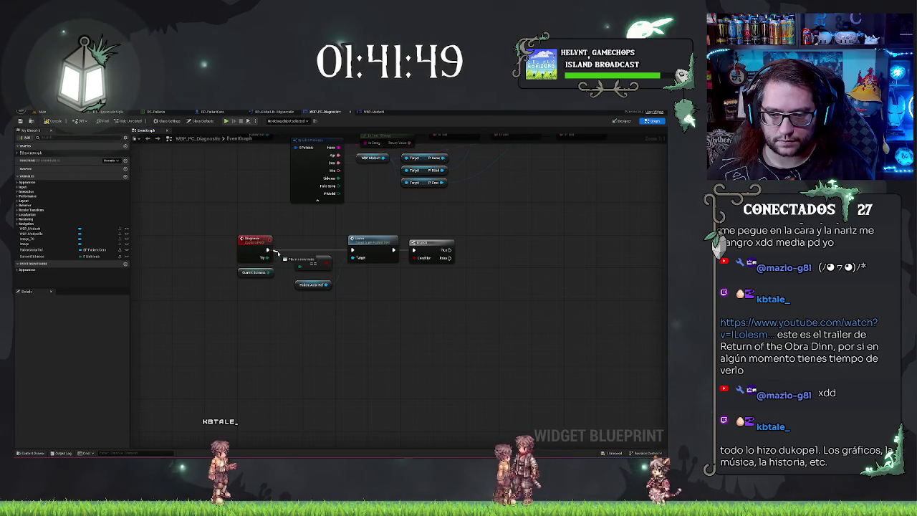
left_click_drag(286, 253, 287, 252)
Step: Insert a Delay node after the diagnostic event and align it with the event
type("delay")
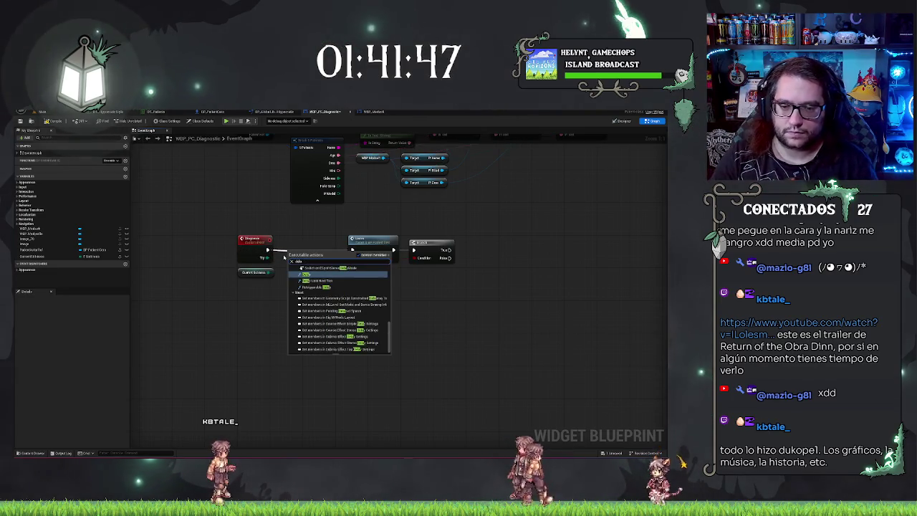
key("Return")
left_click(254, 238, "ctrl")
key("q")
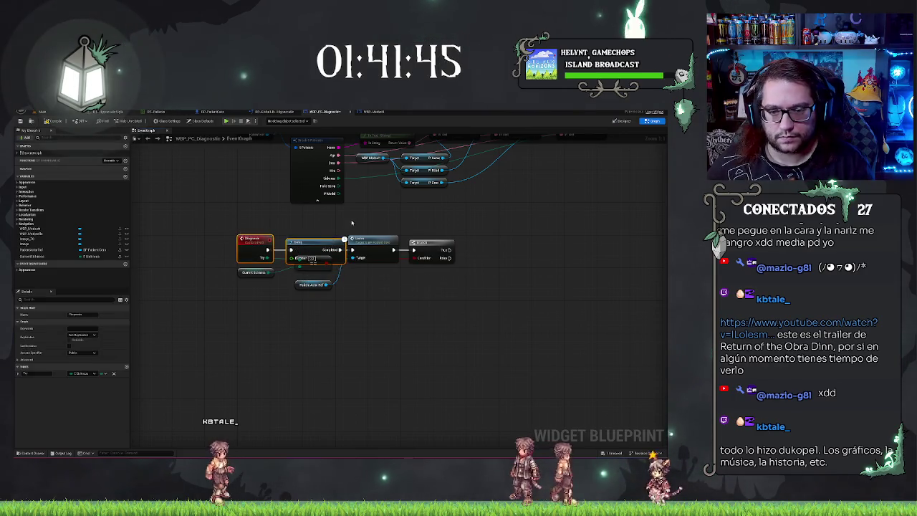
left_click(374, 269)
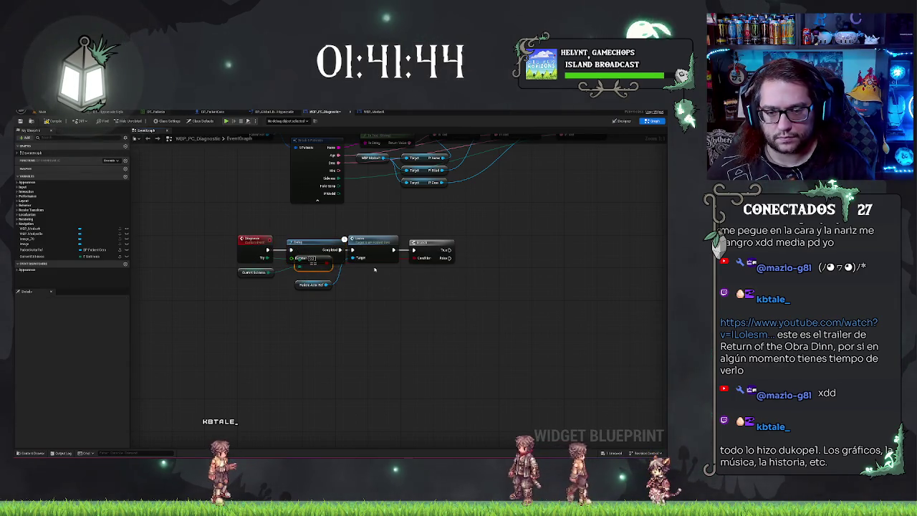
Step: Shift the ==, Patient Actor Ref and Current Sickness nodes down and recentre on the Branch
left_click(313, 286)
left_click_drag(313, 287, 315, 290)
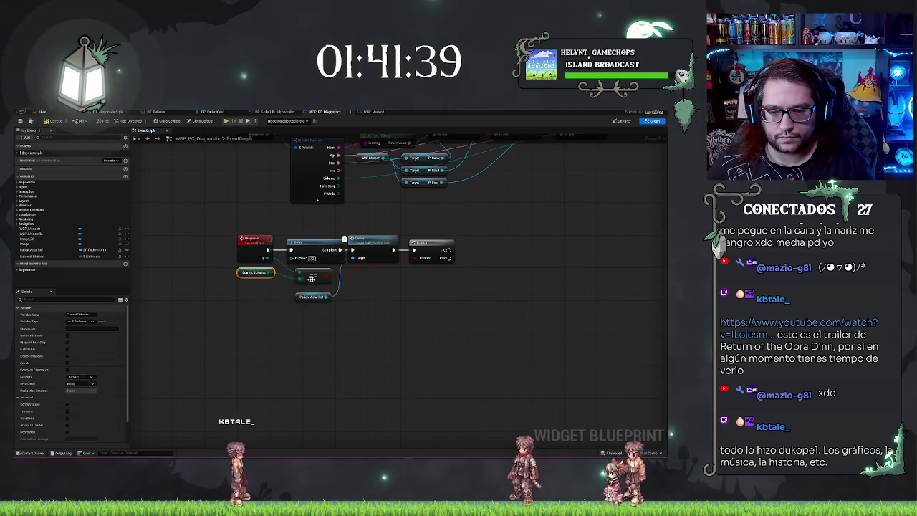
left_click_drag(256, 272, 255, 278)
left_click(333, 228)
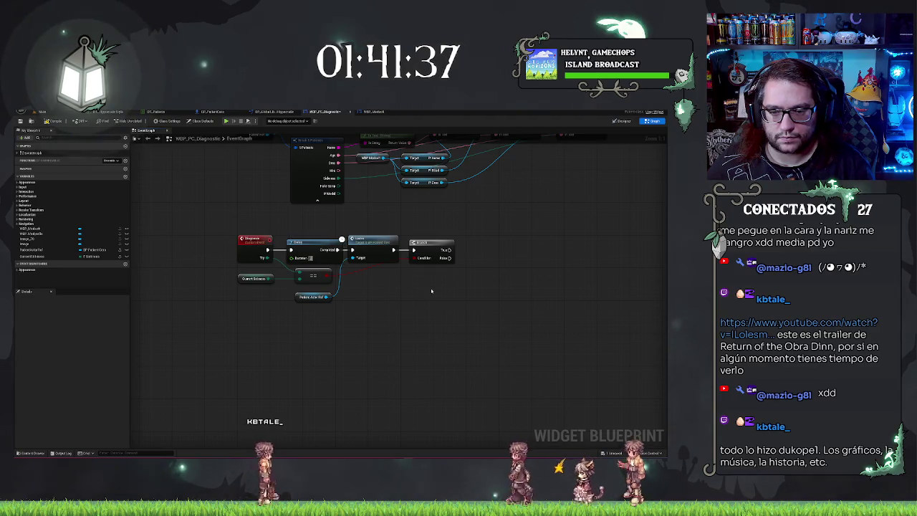
left_click_drag(316, 298, 196, 280)
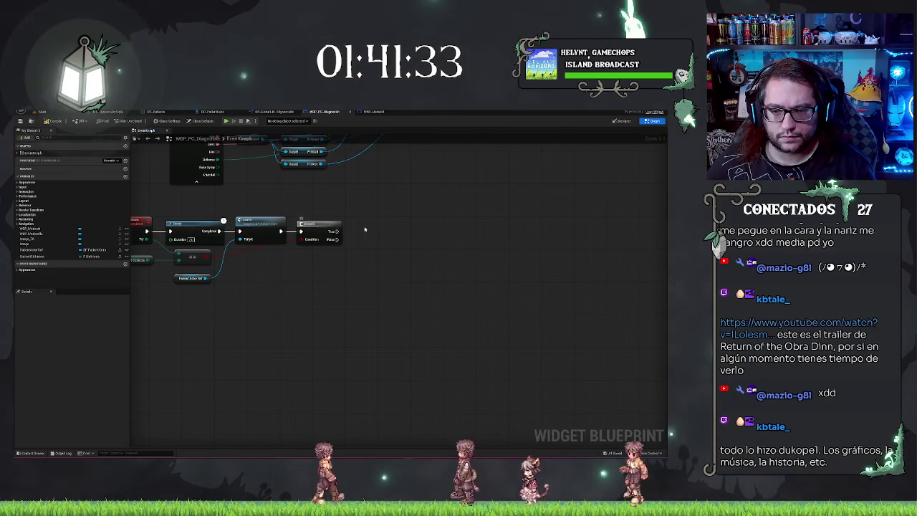
left_click_drag(361, 231, 375, 254)
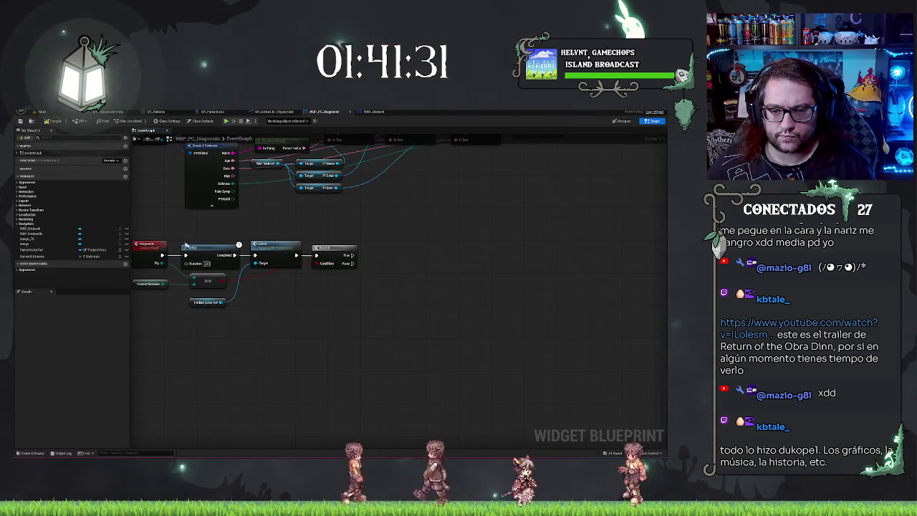
left_click_drag(370, 300, 411, 296)
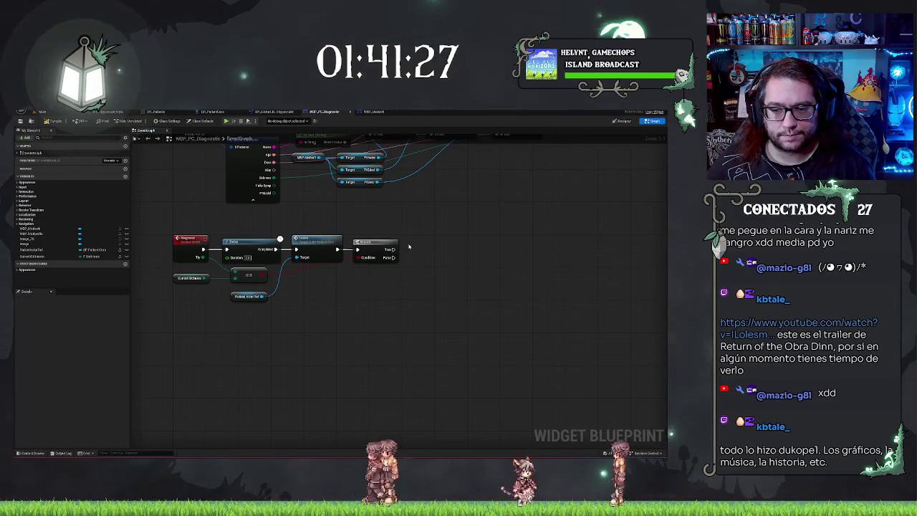
right_click(395, 249)
left_click(370, 268)
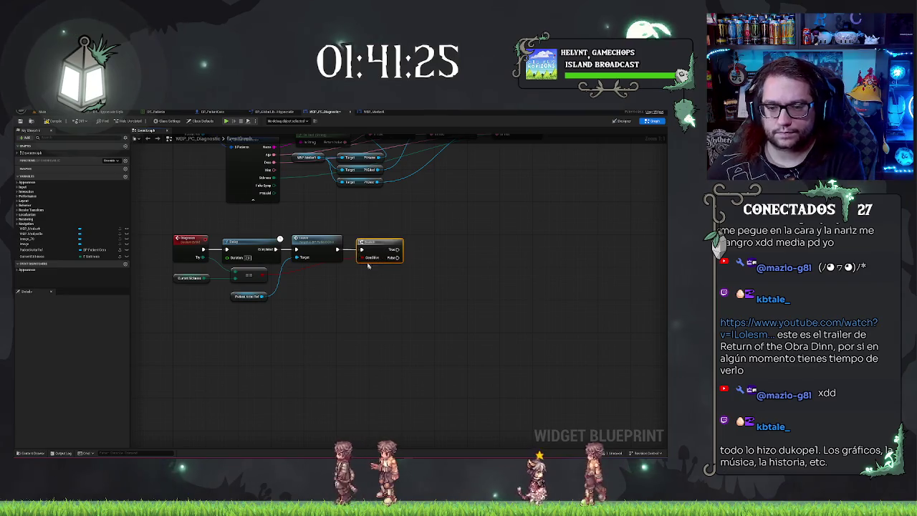
Step: Add a Get Player node after the Cast and read the player's Statistics map
left_click_drag(376, 242, 397, 242)
left_click_drag(338, 249, 363, 254)
type("getpla")
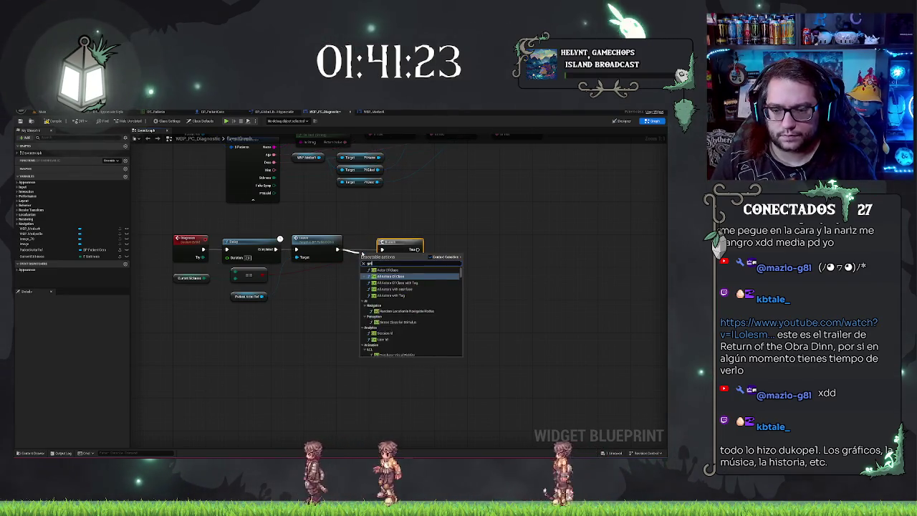
key("Return")
left_click_drag(341, 247, 460, 260)
left_click_drag(385, 257, 427, 287)
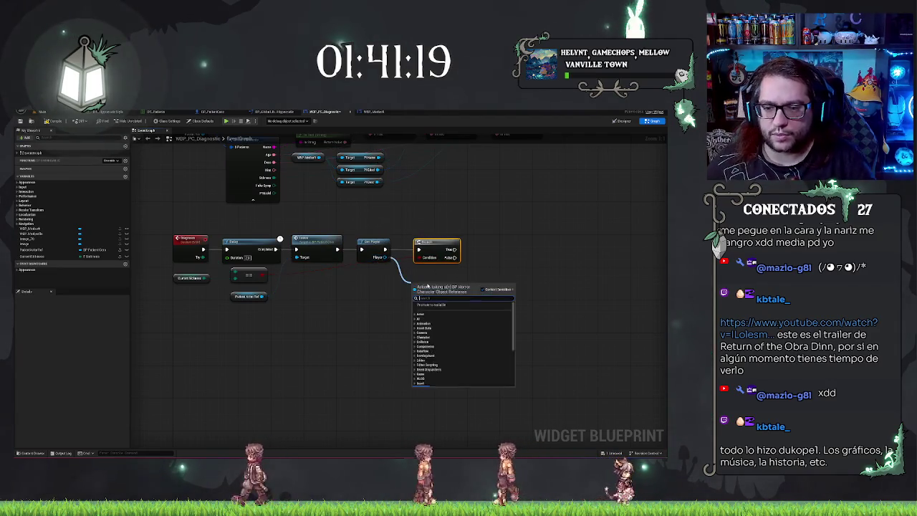
type("stat")
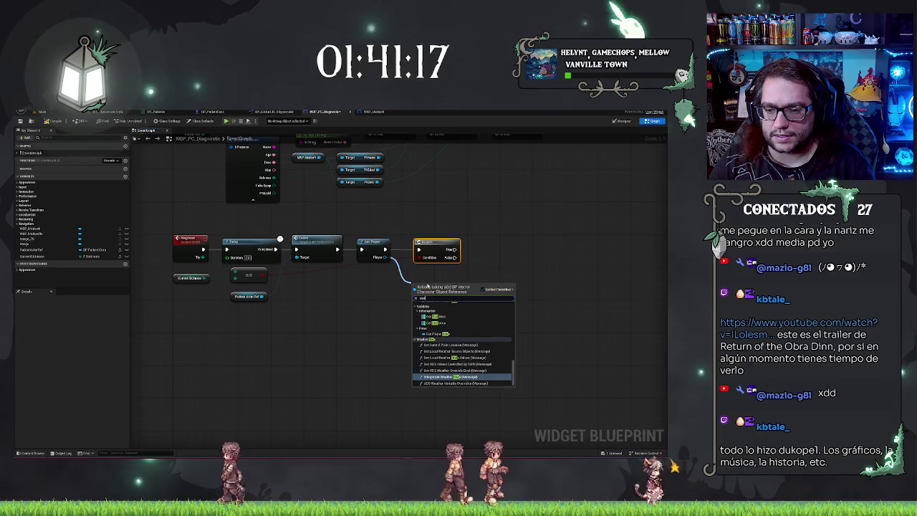
left_click(441, 380)
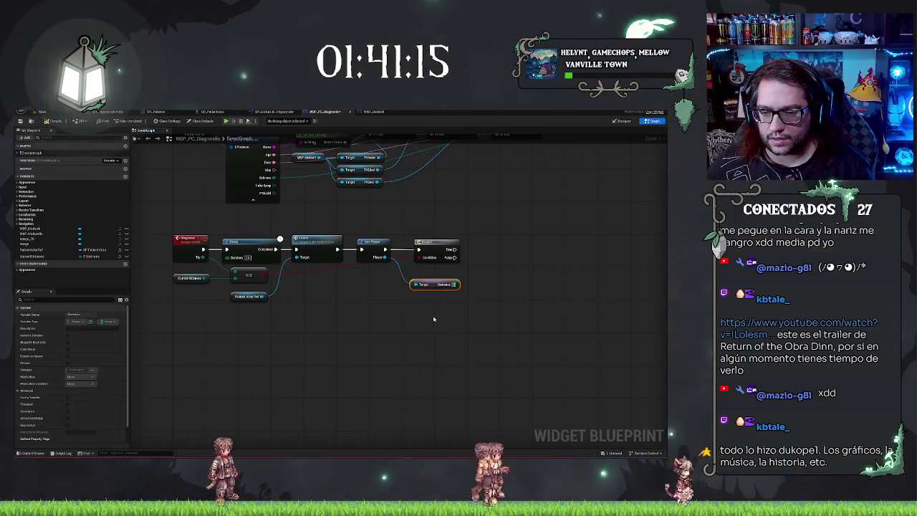
Step: Attach FIND and ADD nodes to the Statistics map
left_click_drag(473, 284, 410, 275)
type("find")
key("Return")
left_click_drag(345, 278, 360, 313)
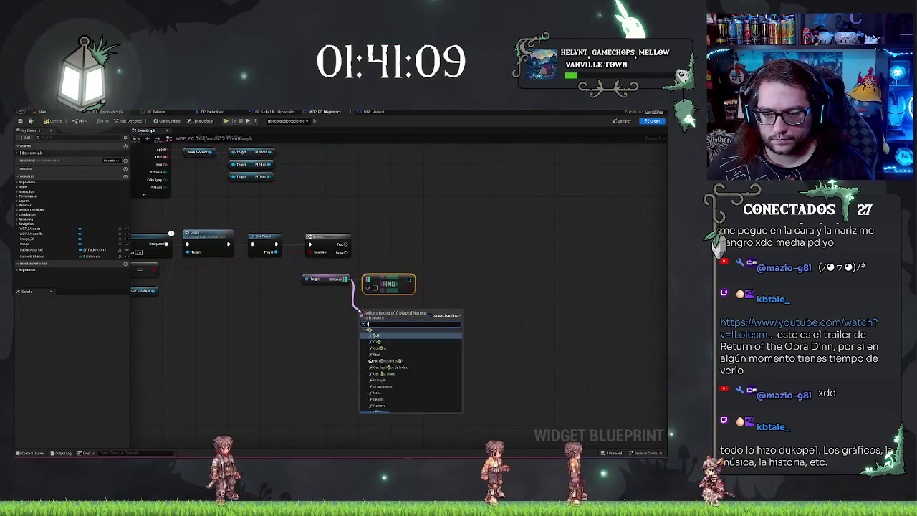
key("Return")
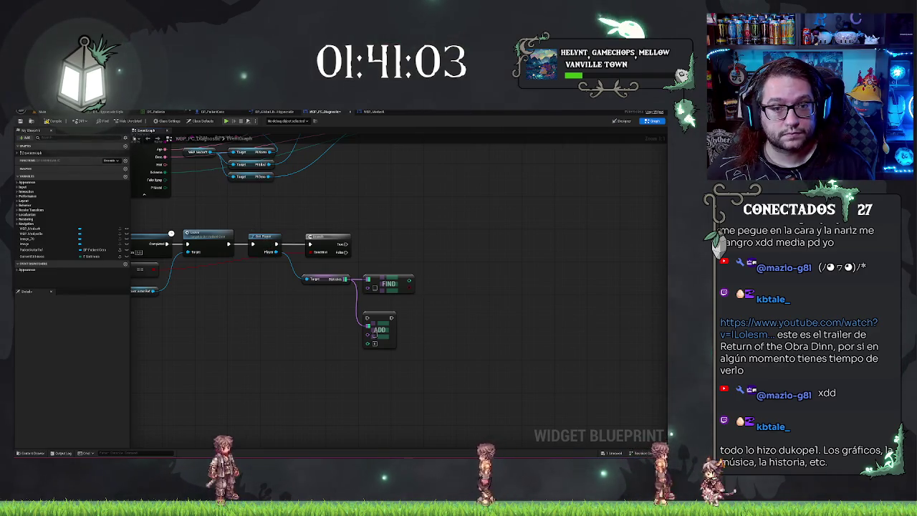
left_click(220, 112)
Step: Browse the File menu's recent blueprint assets and bring up the BP_HorrorCharacter event graph
left_click(36, 113)
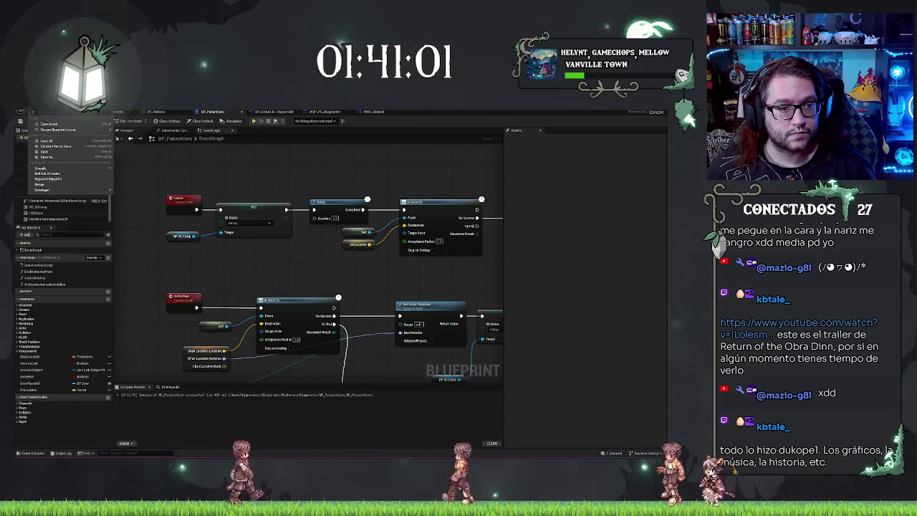
mouse_move(69, 130)
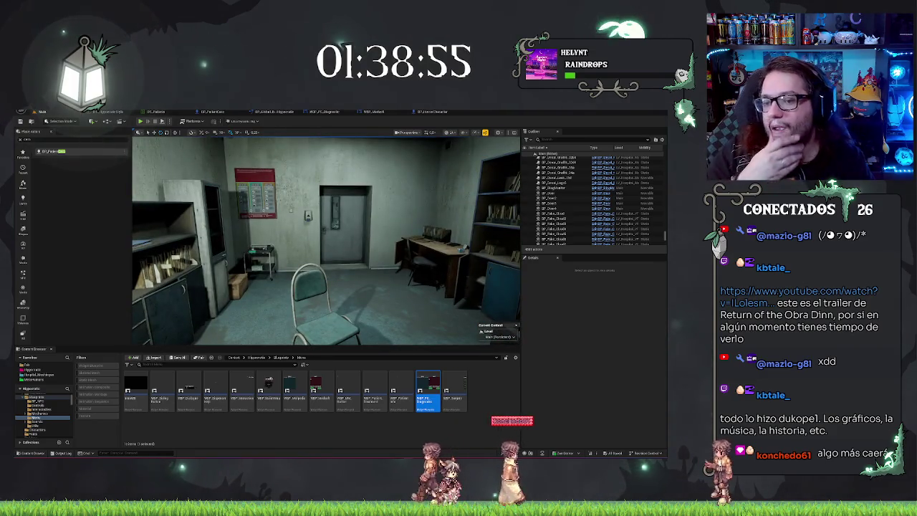
left_click(441, 114)
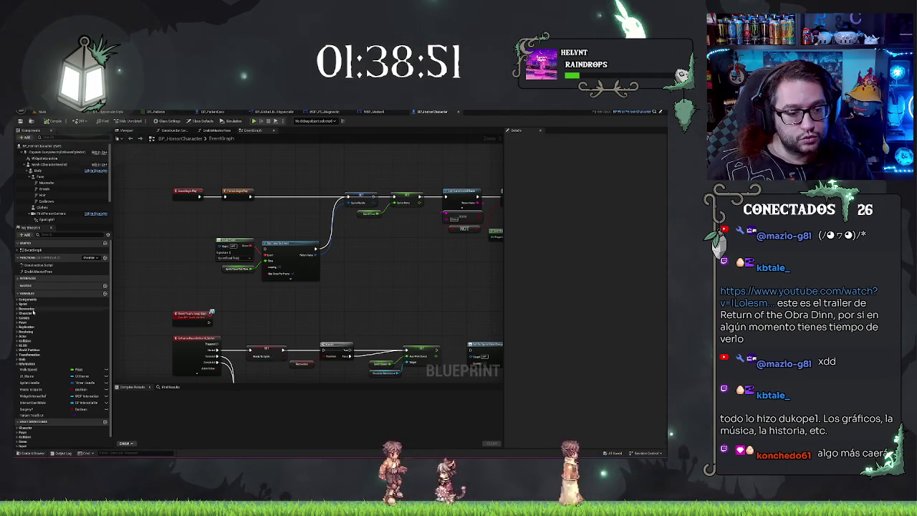
Step: Look up the Statistics variable and its default values in BP_HorrorCharacter
left_click(387, 111)
left_click(319, 112)
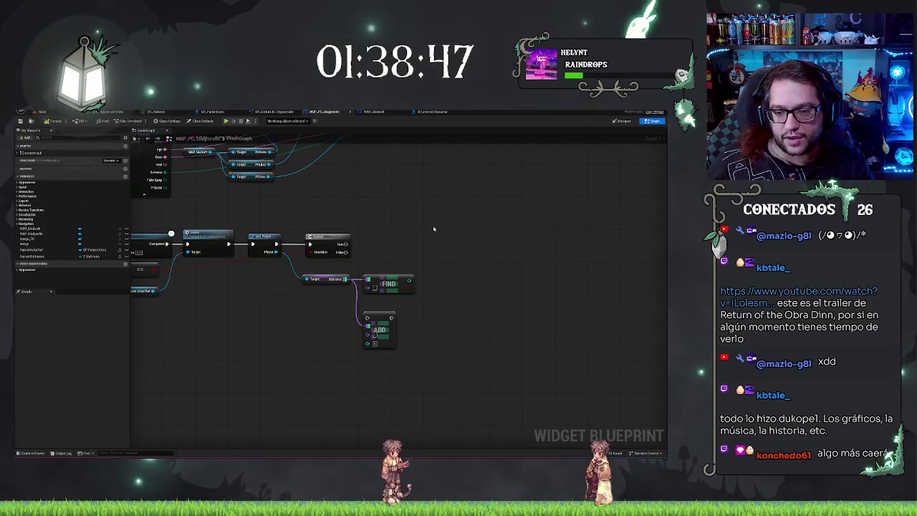
left_click(430, 112)
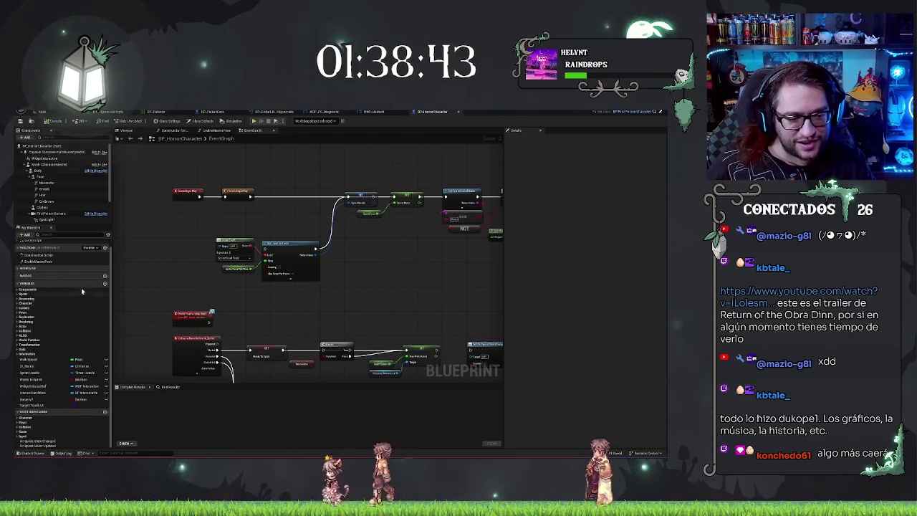
left_click(72, 234)
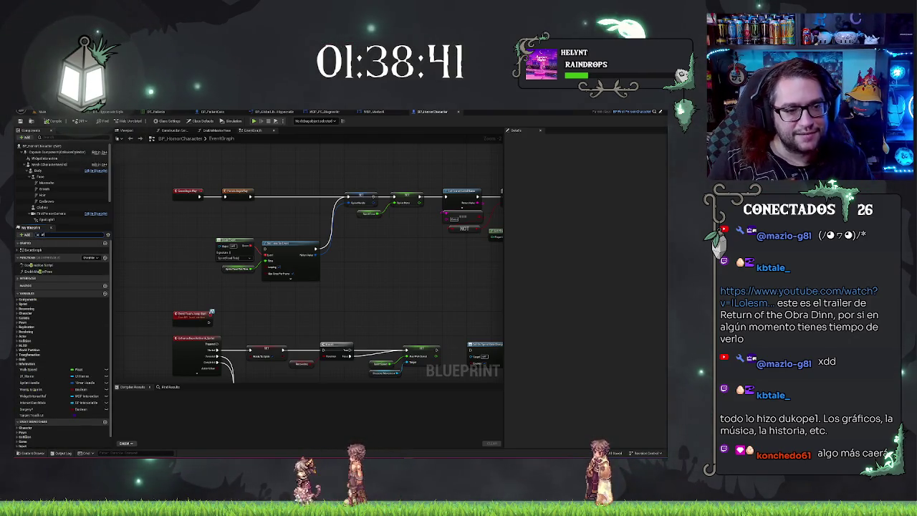
type("stat")
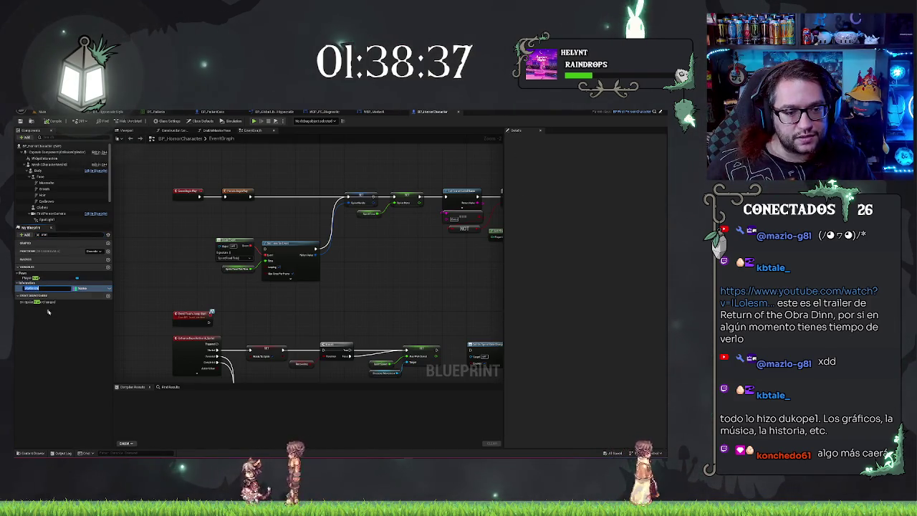
left_click(39, 288)
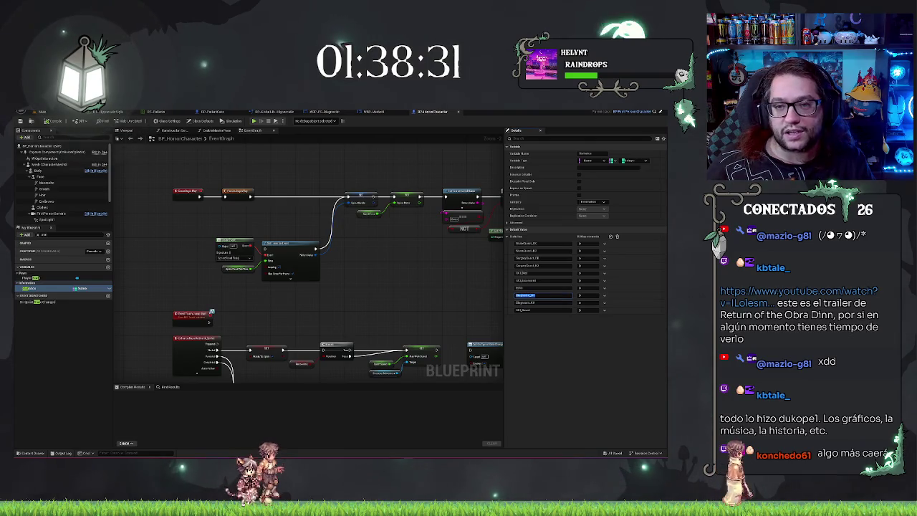
Step: Return to the WBP_PC_Diagnostic event graph and pan to the diagnostic nodes
left_click(374, 113)
left_click(315, 113)
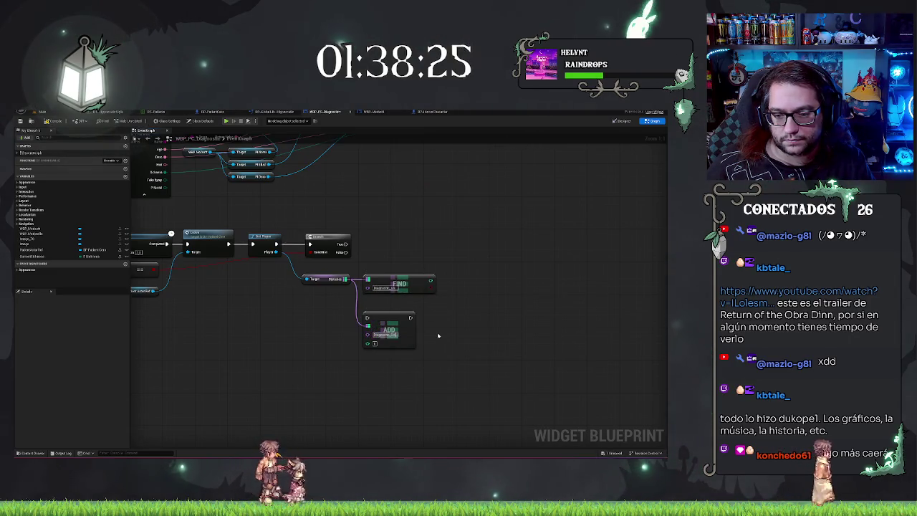
mouse_move(437, 334)
left_mouse_down()
mouse_move(516, 328)
mouse_move(480, 327)
left_mouse_up()
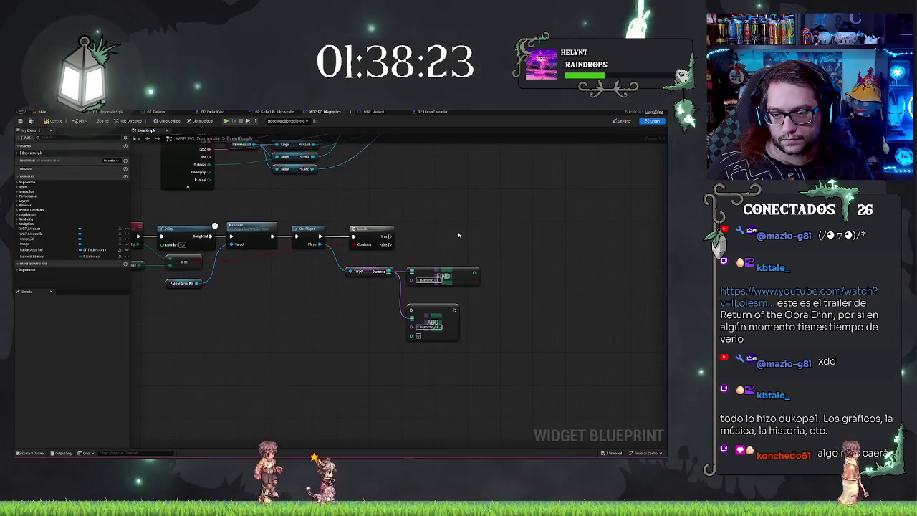
Step: Add a + node after FIND's result and wire it into the ADD node
left_click_drag(458, 234, 450, 231)
left_click_drag(448, 267, 448, 277)
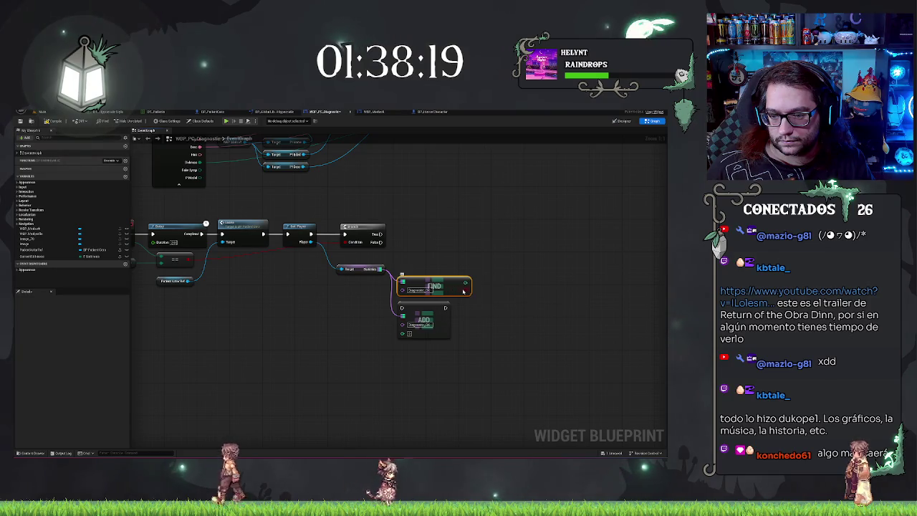
left_click_drag(465, 283, 482, 286)
type("+")
key("Return")
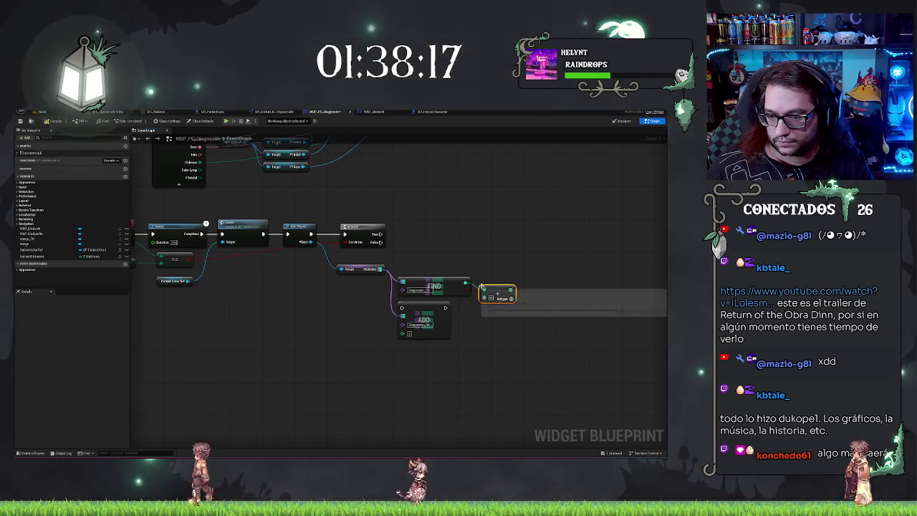
mouse_move(512, 292)
left_mouse_down()
mouse_move(405, 326)
mouse_move(428, 235)
mouse_move(377, 241)
left_mouse_up()
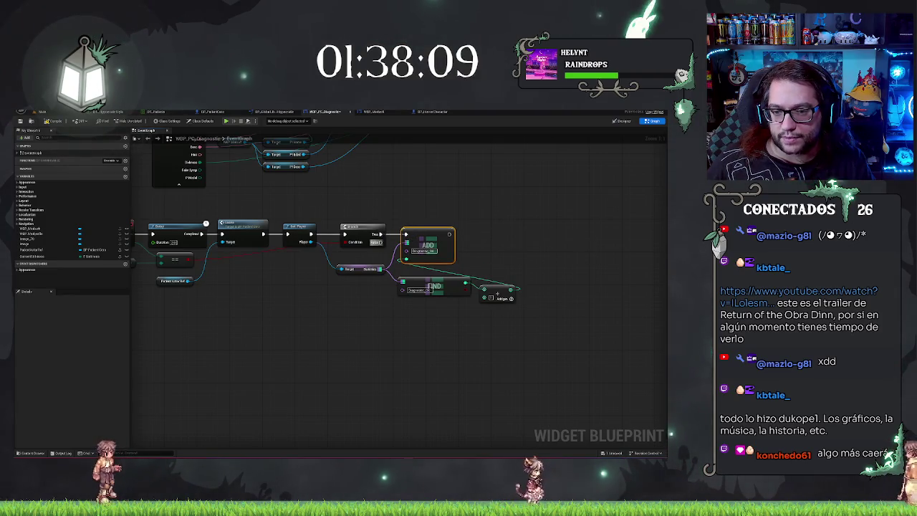
Step: Duplicate the ADD node and place the copy just below the original
key("ctrl+c")
key("ctrl+v")
mouse_move(499, 233)
left_mouse_down()
mouse_move(420, 241)
mouse_move(374, 235)
left_mouse_up()
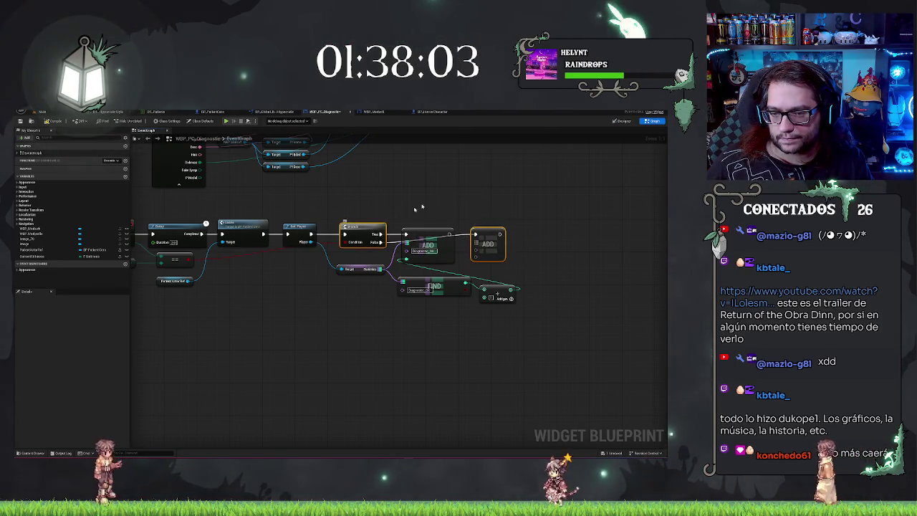
left_click_drag(487, 237, 487, 244)
left_click(528, 280)
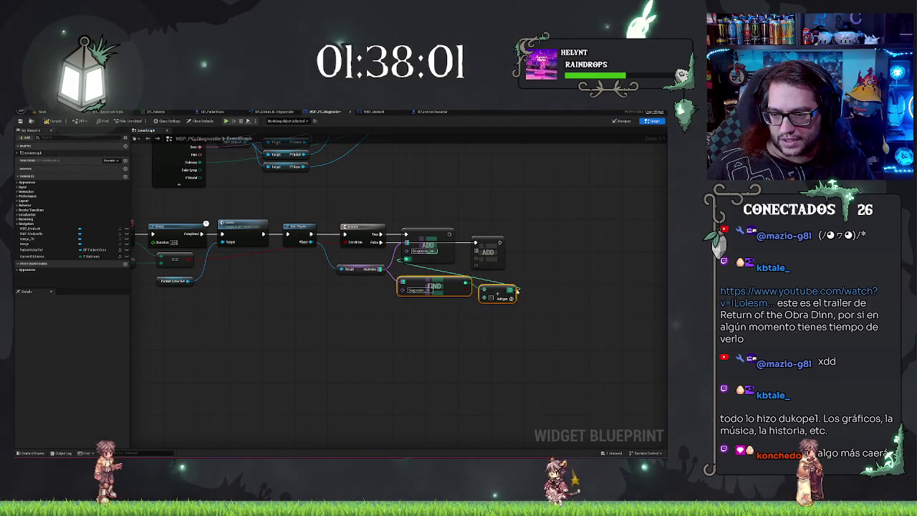
Step: Move the FIND and + nodes further down and select them for copying
left_click_drag(499, 290, 500, 318)
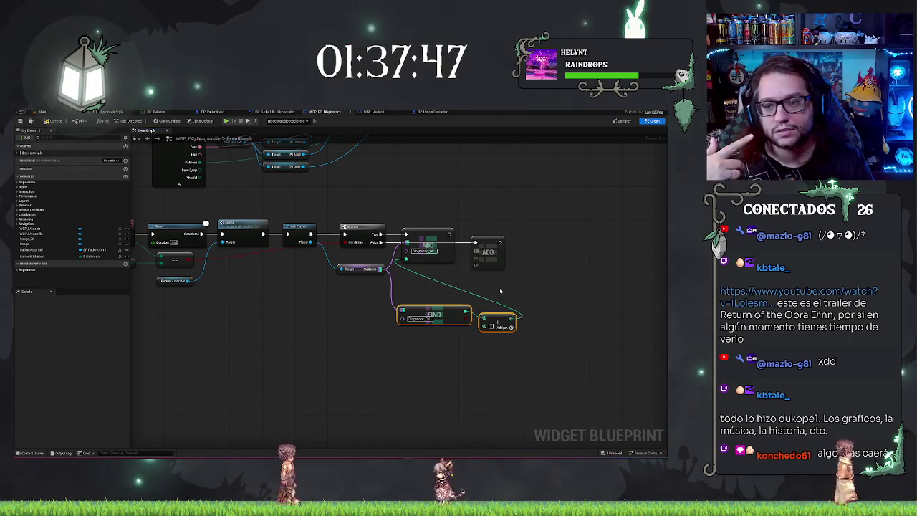
left_click(483, 373)
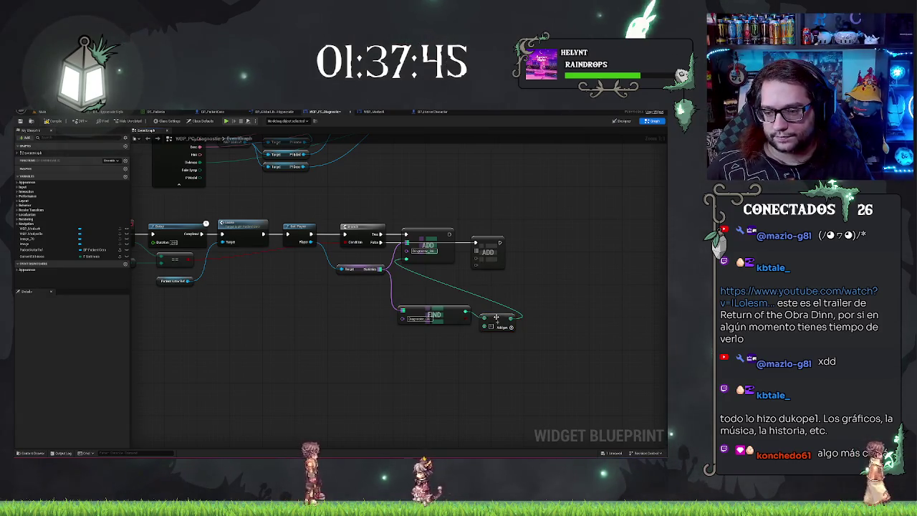
left_click(495, 316)
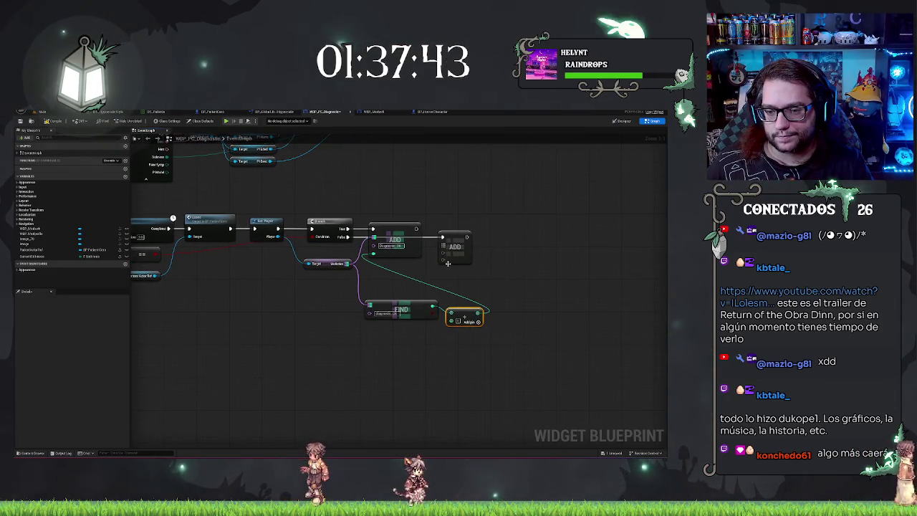
left_click_drag(472, 278, 496, 285)
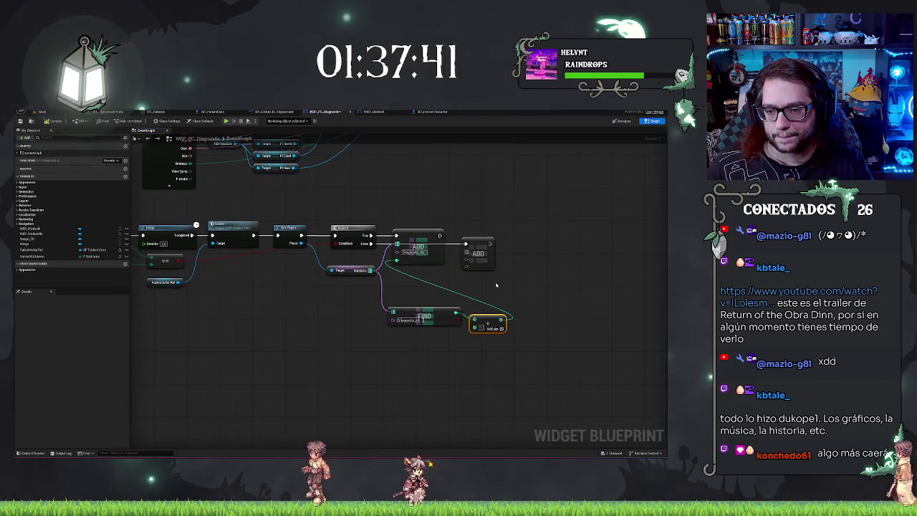
left_click(444, 311)
left_click_drag(430, 316, 430, 322)
left_click(539, 284)
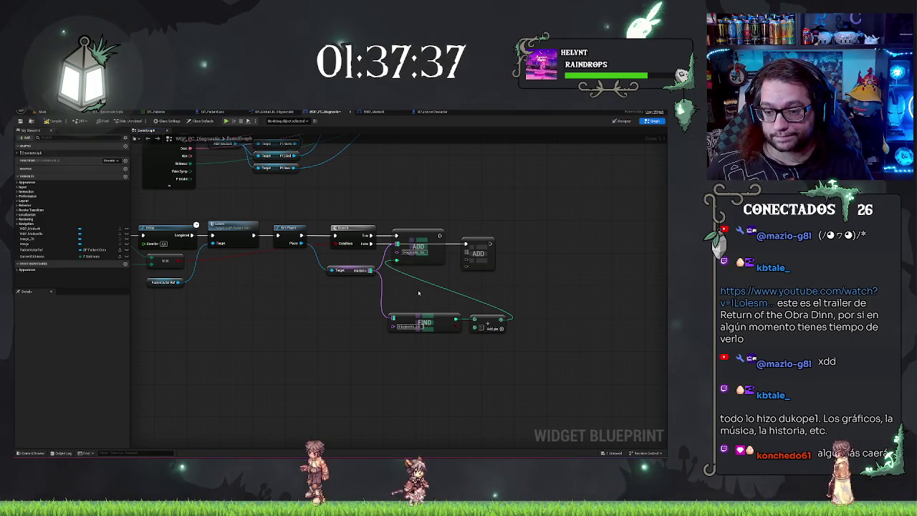
Step: Paste a second FIND and + pair, feed it from Statistics, and create a new ADD
key("ctrl+v")
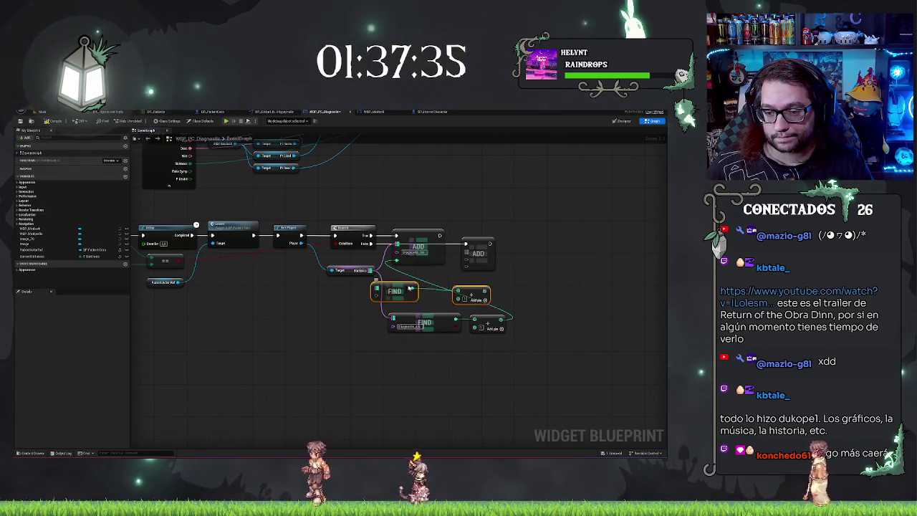
left_click_drag(409, 288, 430, 288)
left_click_drag(370, 271, 396, 289)
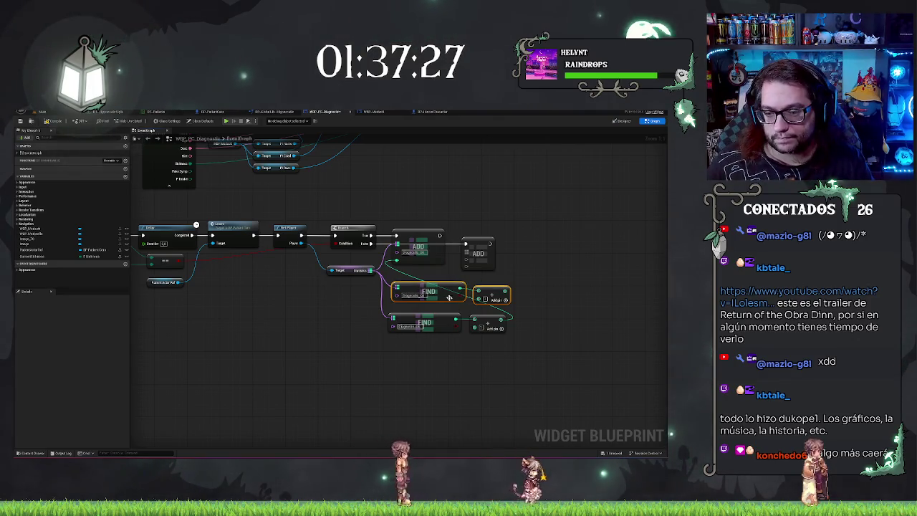
left_click_drag(453, 301, 449, 300)
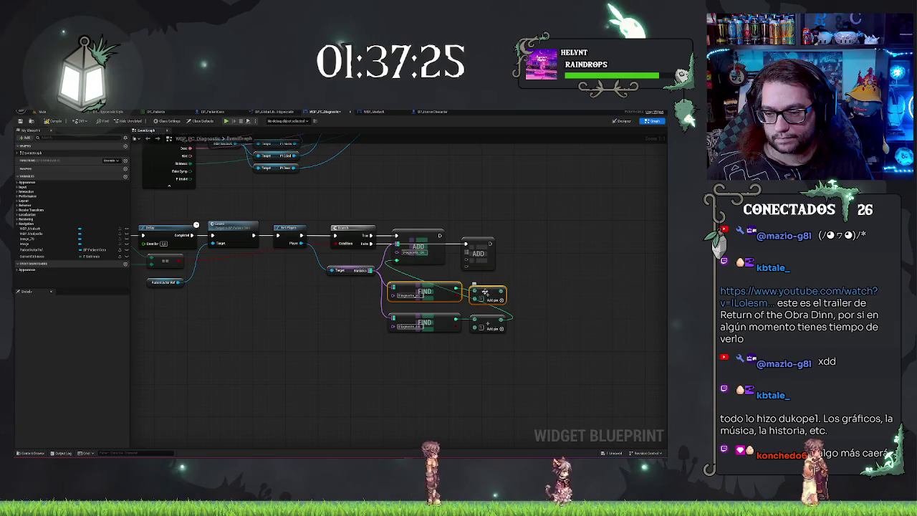
mouse_move(501, 291)
left_mouse_down()
mouse_move(452, 262)
mouse_move(470, 258)
left_mouse_up()
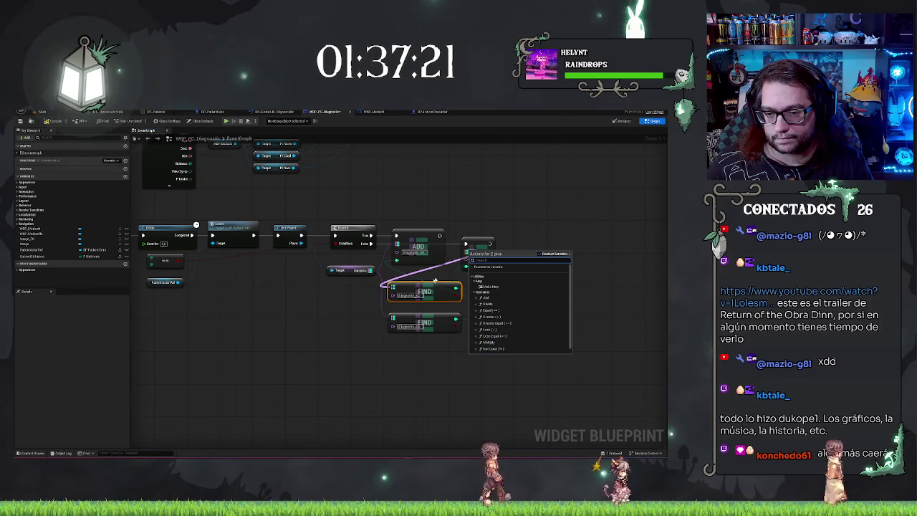
left_click(490, 298)
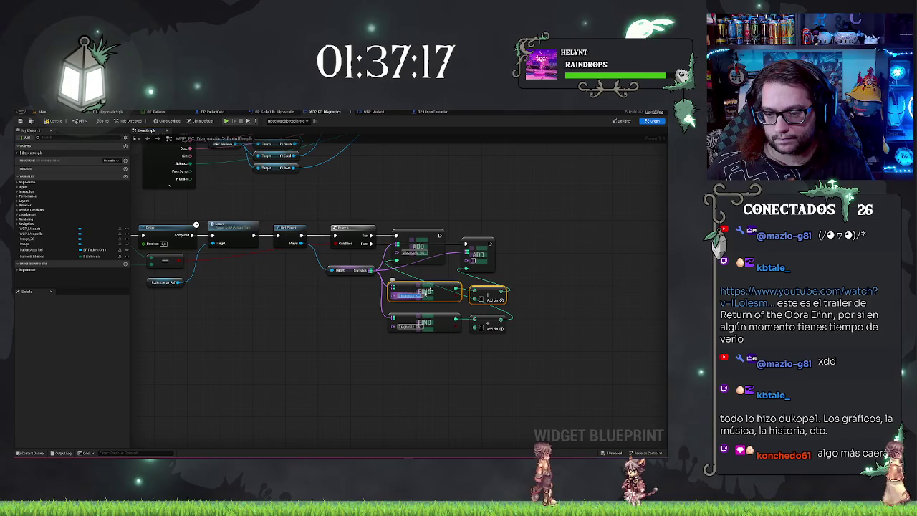
Step: Bring the Branch node back into view and drag a wire from its True output
left_click(543, 265)
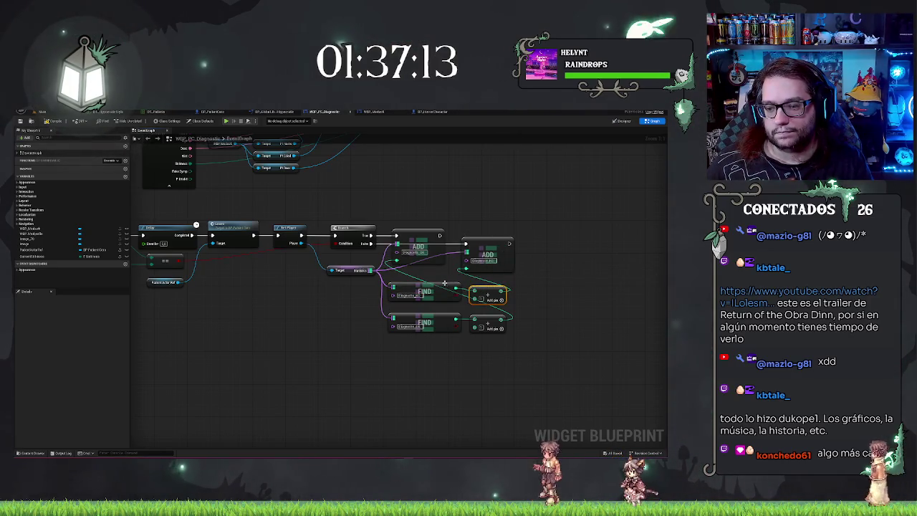
left_click_drag(457, 199, 535, 193)
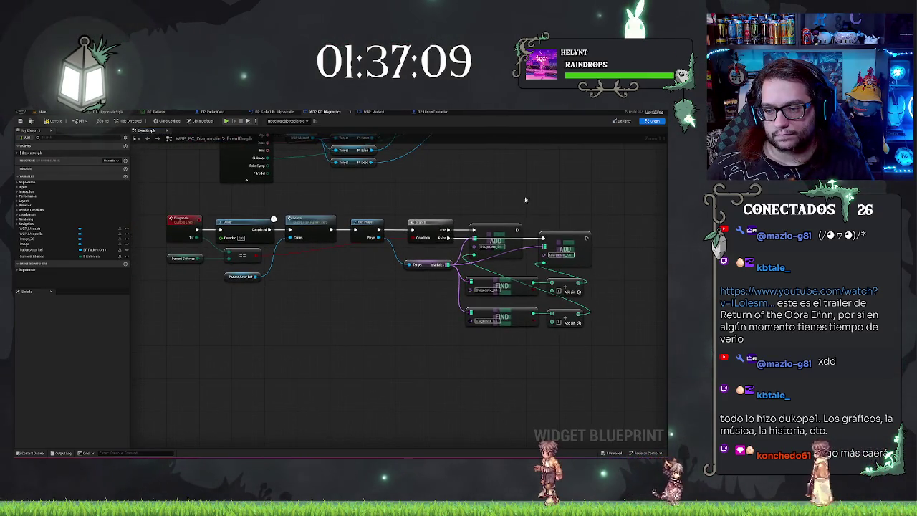
left_click_drag(526, 198, 434, 244)
left_click_drag(427, 275, 466, 240)
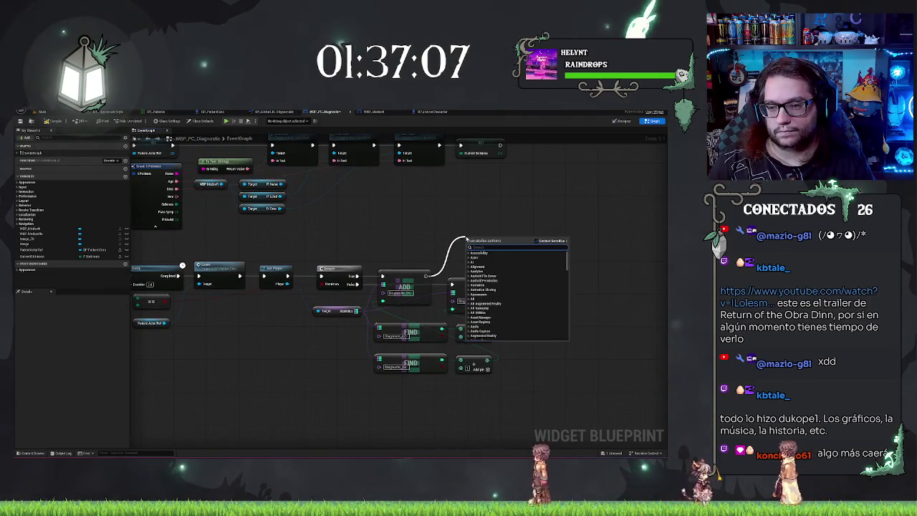
Step: Add a Print String on the Branch's True path and edit its message
type("print string")
key("Return")
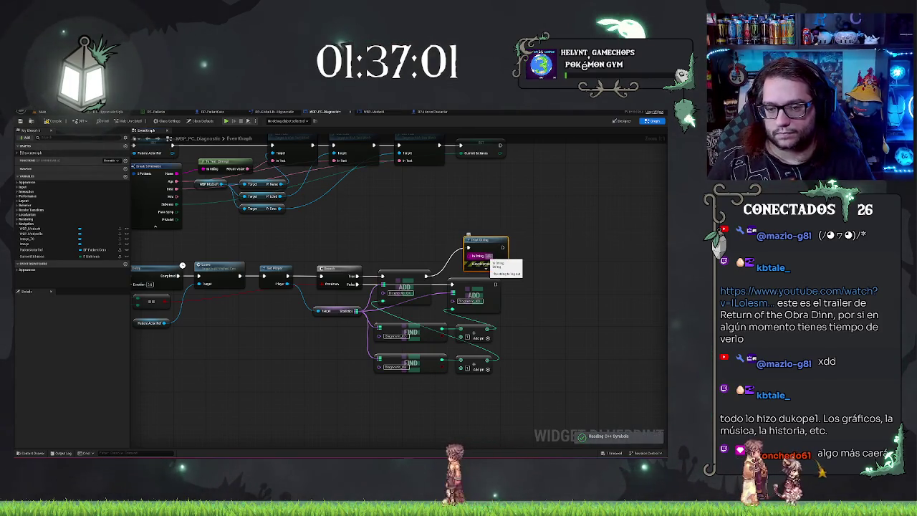
left_click(488, 256)
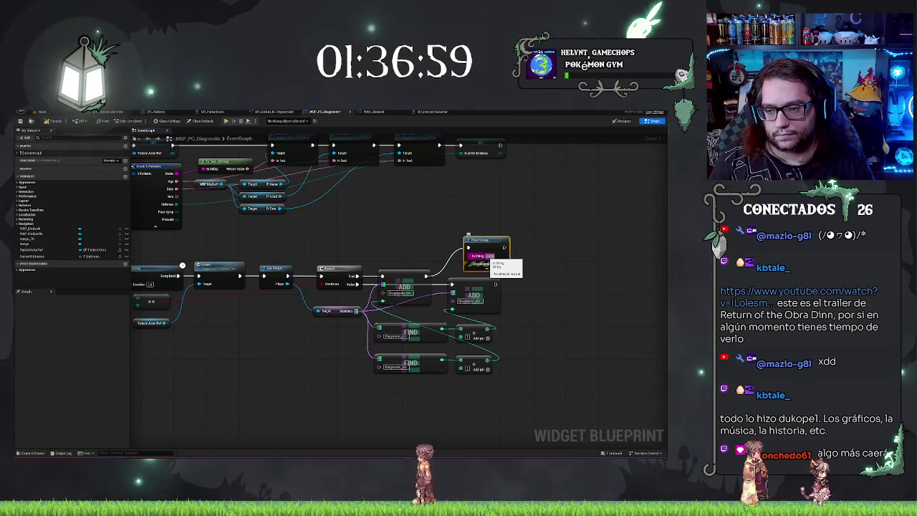
key("BackSpace")
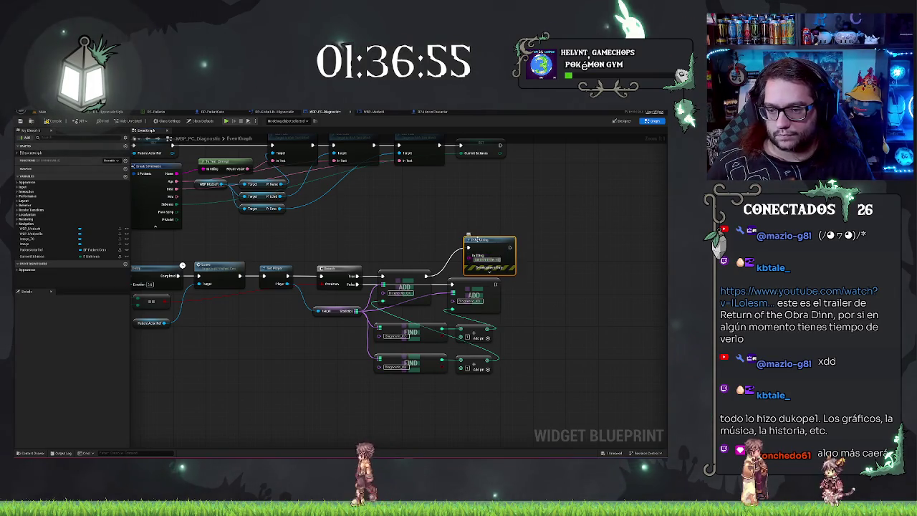
left_click_drag(468, 235, 483, 222)
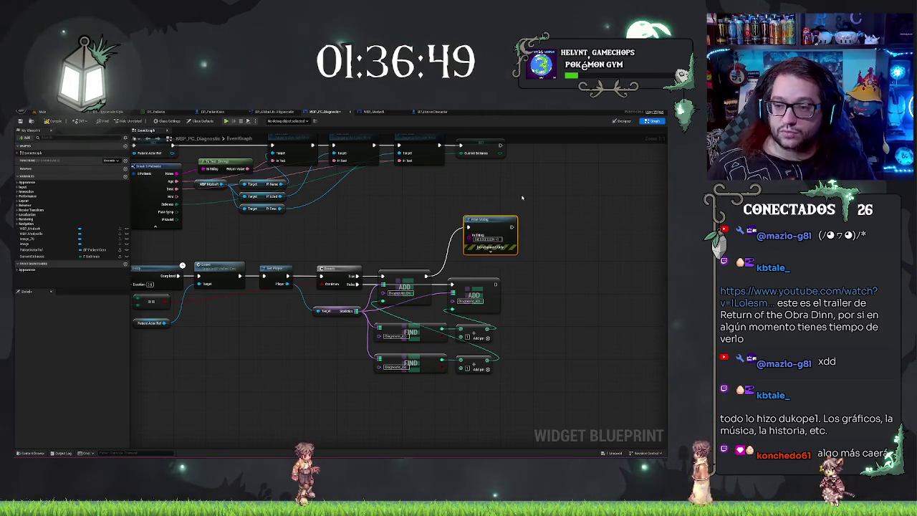
Step: Copy the Print String to follow the second ADD and add a Delay node
key("ctrl+c")
key("ctrl+v")
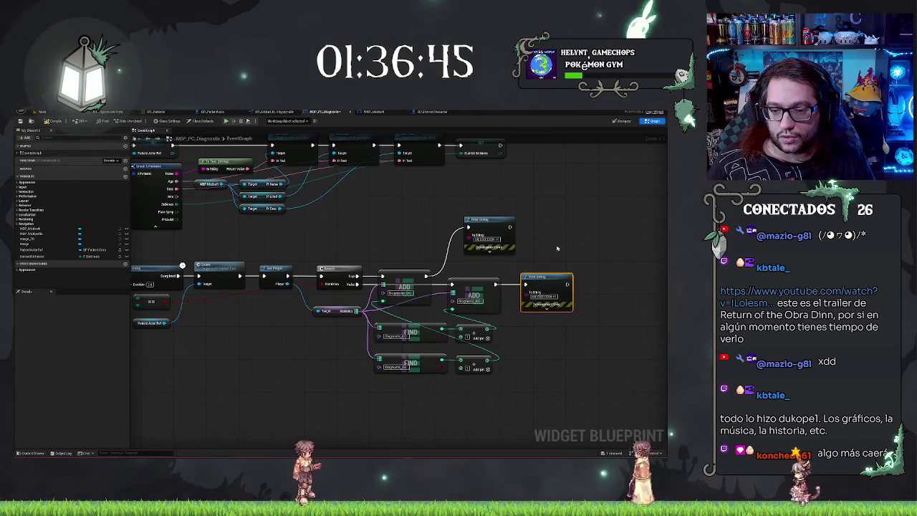
left_click_drag(541, 235, 412, 230)
mouse_move(323, 205)
left_mouse_down()
mouse_move(576, 197)
mouse_move(465, 227)
mouse_move(482, 254)
mouse_move(553, 274)
left_mouse_up()
type("dela")
key("Return")
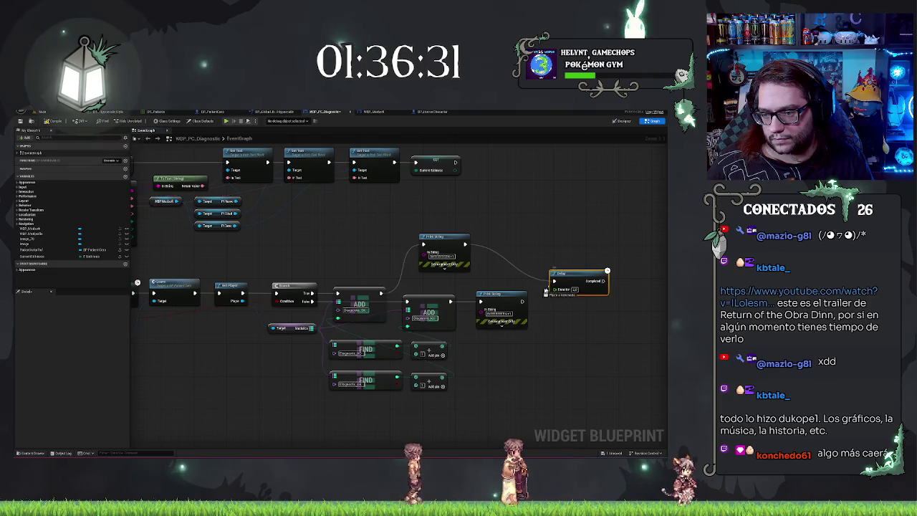
Step: Wire the lower Print String into the Delay and place a Medkit widget getter below it
left_click_drag(554, 281, 523, 301)
left_click_drag(605, 282, 619, 283)
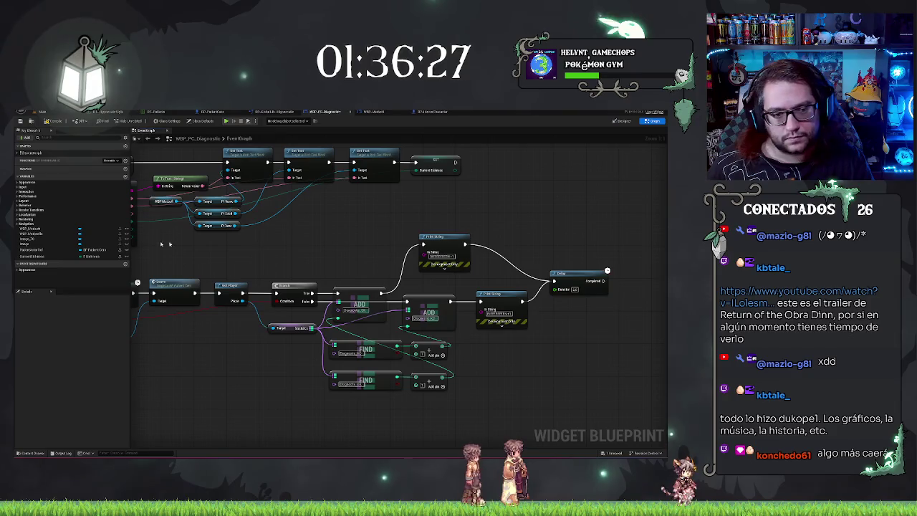
left_click_drag(514, 219, 300, 193)
scroll(299, 193, "down", 1)
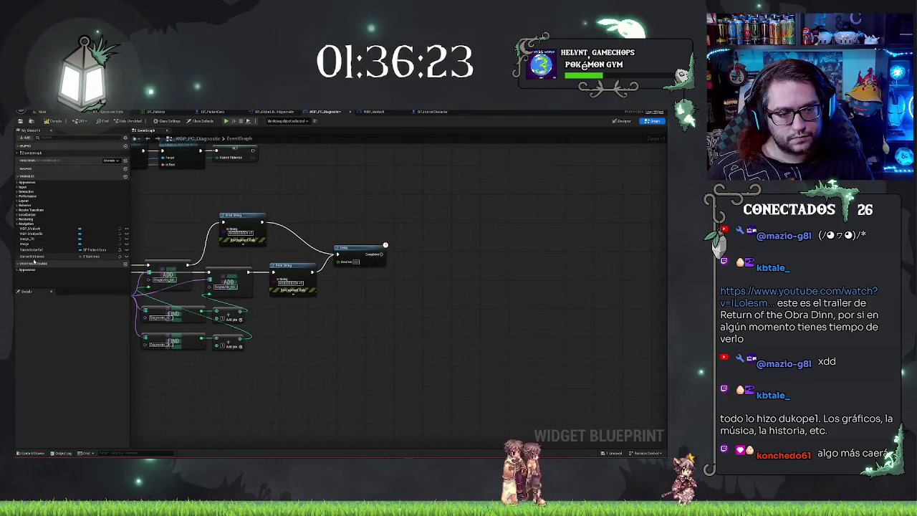
left_click_drag(311, 207, 411, 217)
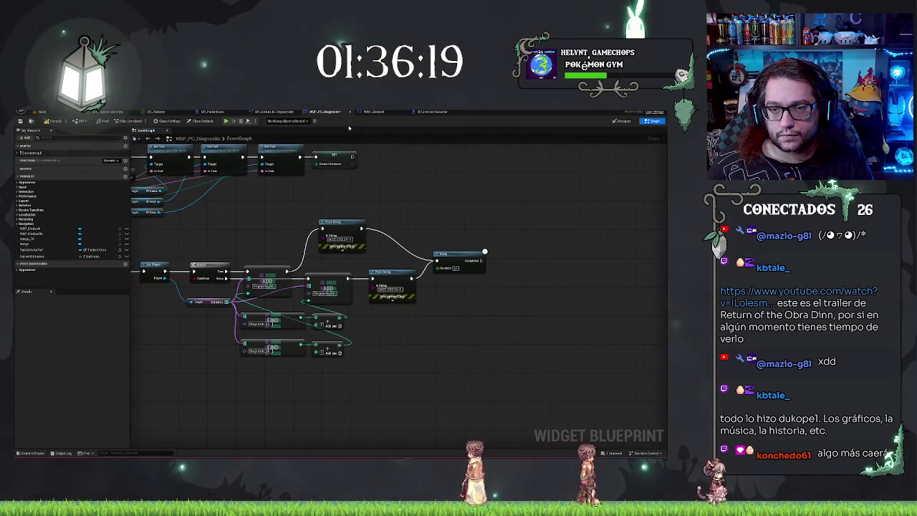
scroll(463, 216, "up", 2)
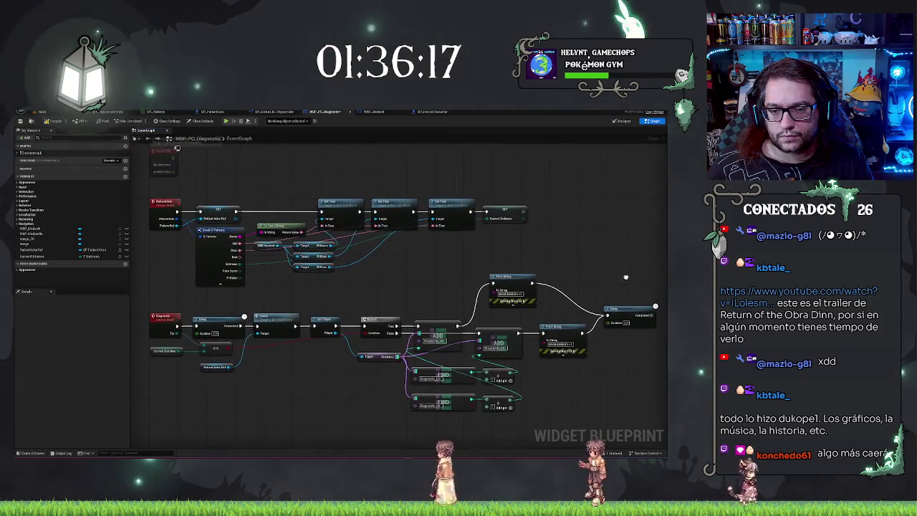
scroll(479, 198, "down", 2)
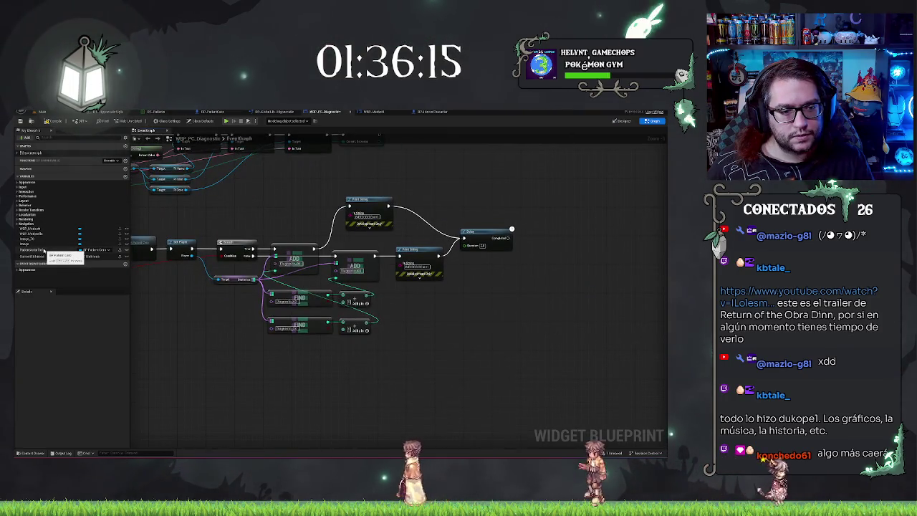
mouse_move(33, 228)
left_mouse_down()
mouse_move(489, 285)
mouse_move(538, 286)
mouse_move(533, 243)
mouse_move(516, 290)
mouse_move(478, 308)
left_mouse_up()
right_click(492, 283)
scroll(436, 214, "up", 2)
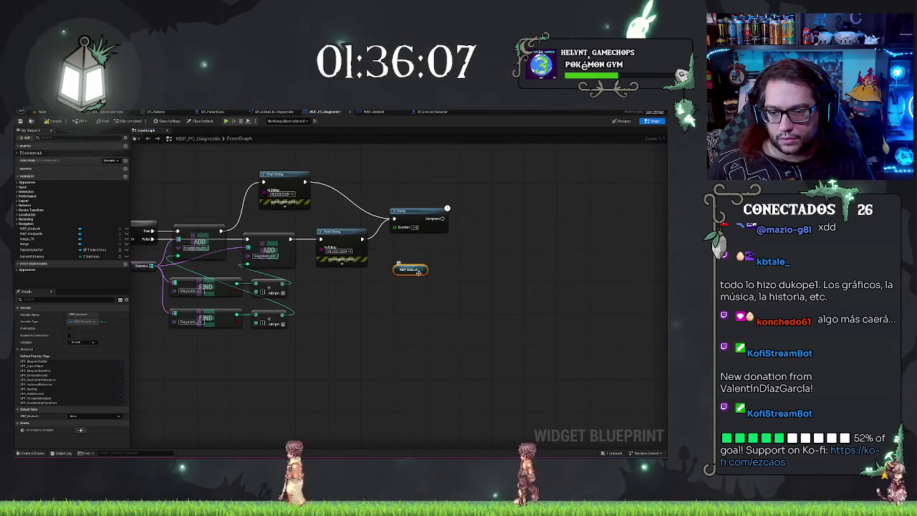
Step: Get the Medkit widget's Next button and add a Set Is Enabled node for it
left_click_drag(427, 269, 439, 270)
type("next")
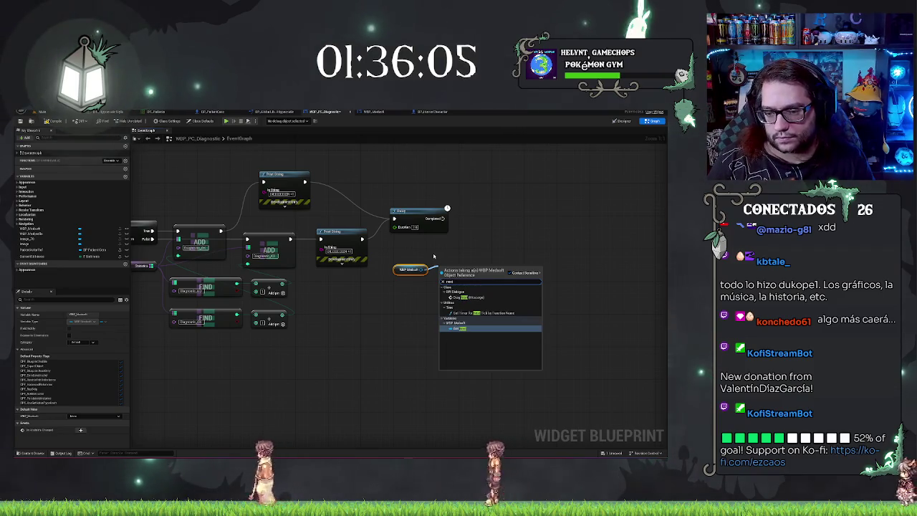
key("Return")
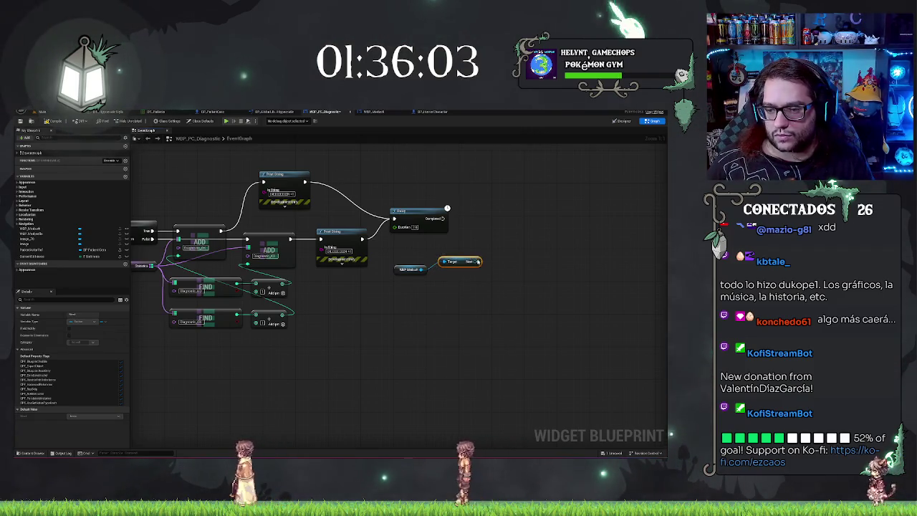
left_click_drag(472, 270, 478, 252)
type("set")
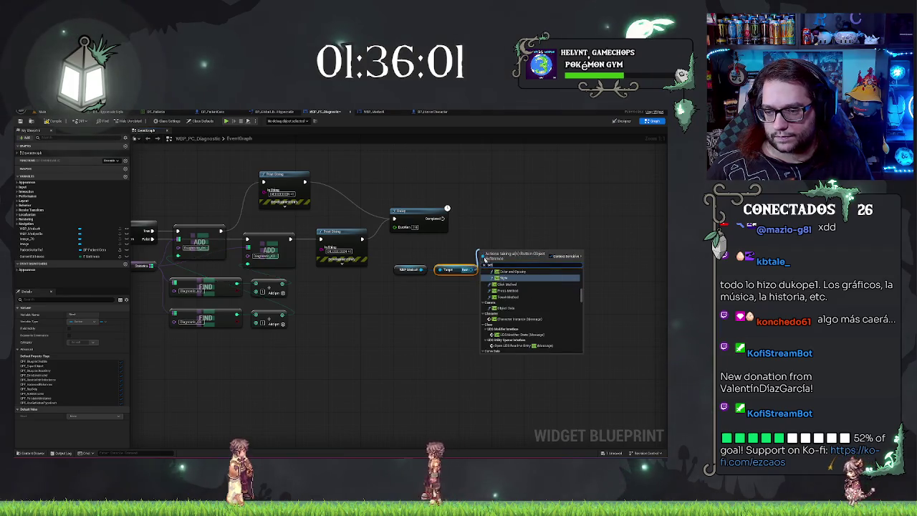
type(" enabl")
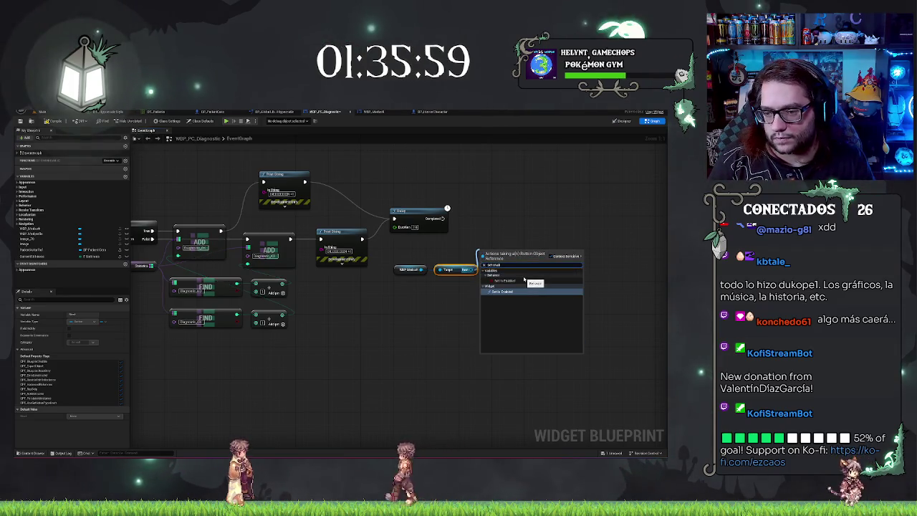
left_click(524, 280)
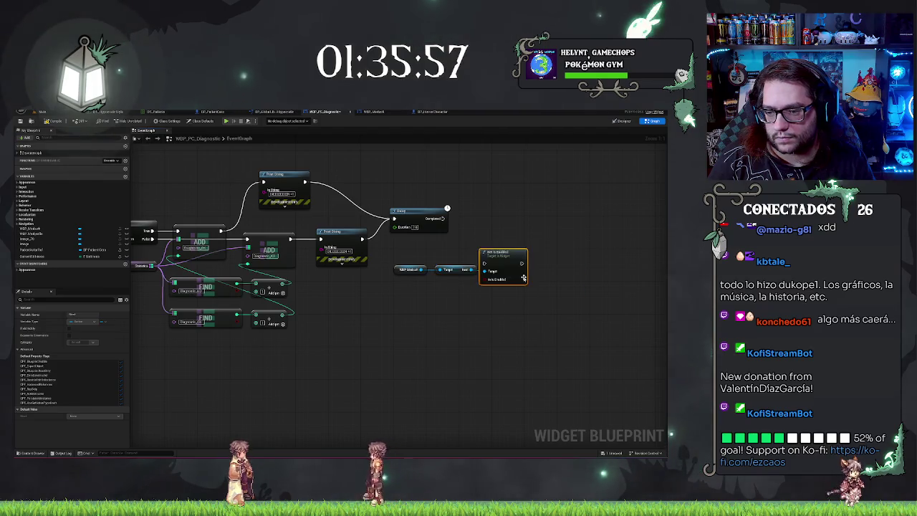
mouse_move(498, 261)
left_mouse_down()
mouse_move(502, 228)
mouse_move(488, 217)
left_mouse_up()
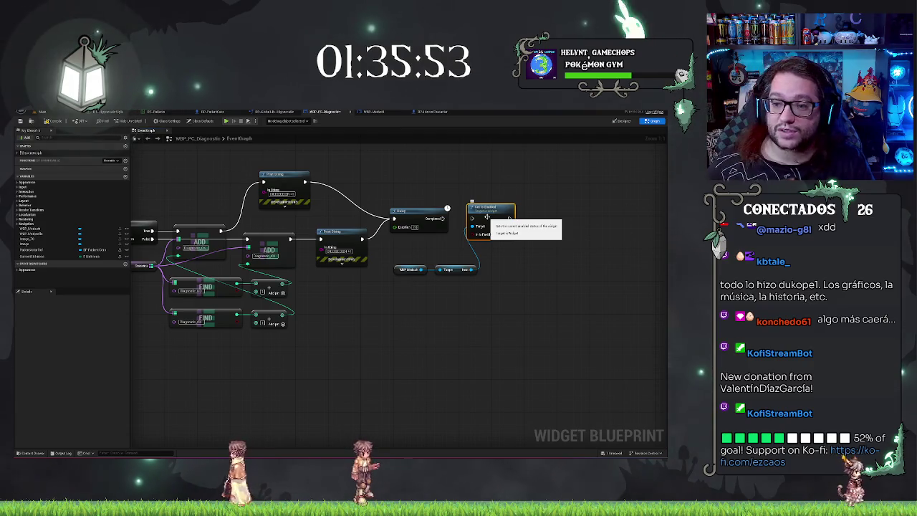
Step: Move the button nodes into open space and wire a new custom event into Set Is Enabled
left_click_drag(453, 235, 494, 236)
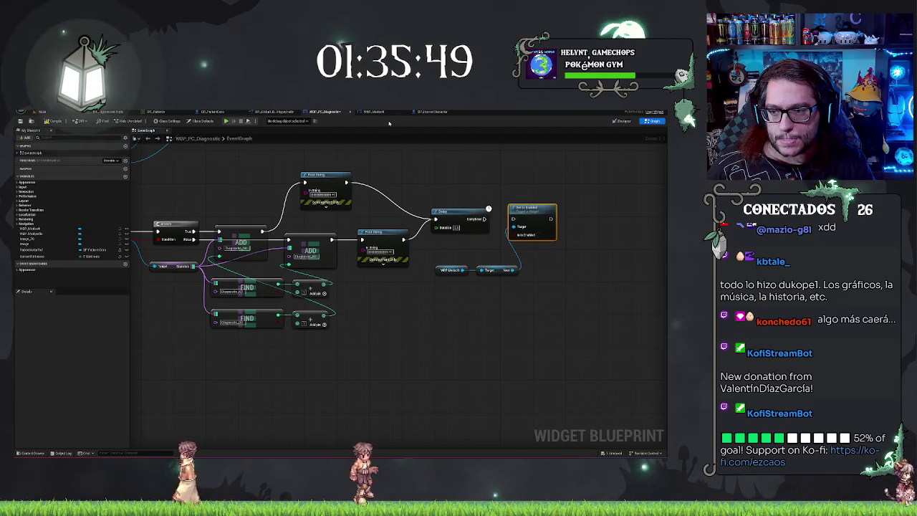
scroll(454, 247, "down", 1)
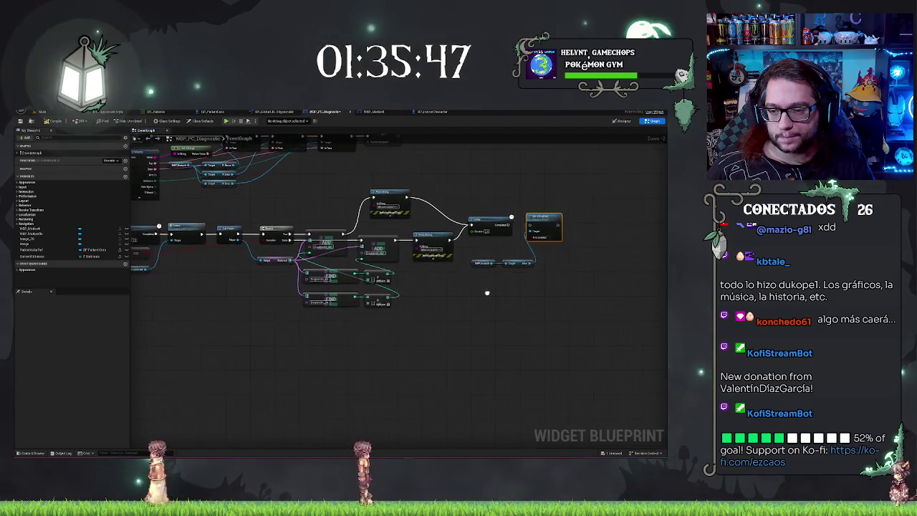
left_click_drag(455, 247, 491, 246)
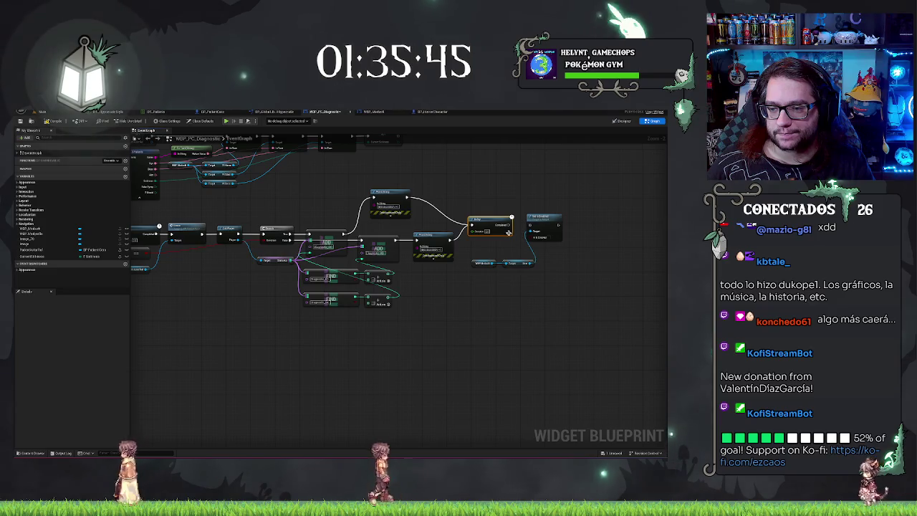
right_click(471, 198)
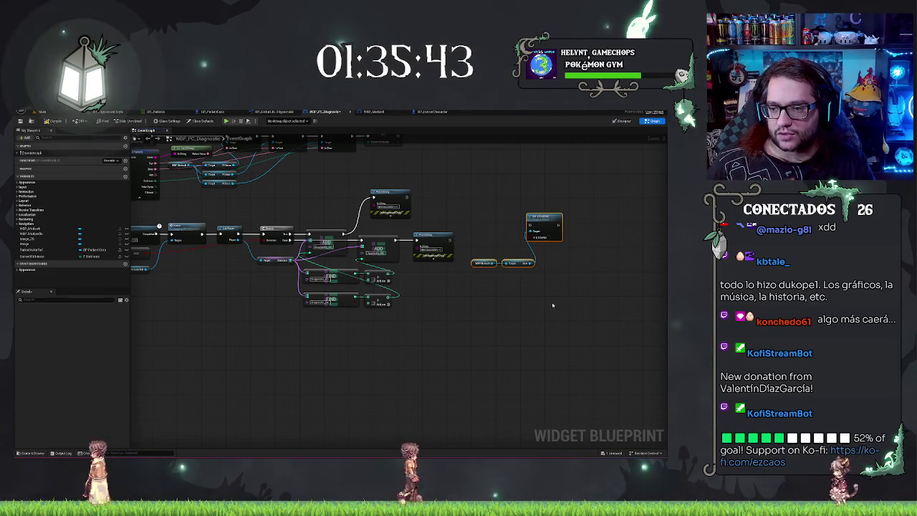
mouse_move(255, 370)
left_mouse_down()
mouse_move(520, 342)
mouse_move(559, 356)
left_mouse_up()
right_click(397, 342)
type("focus")
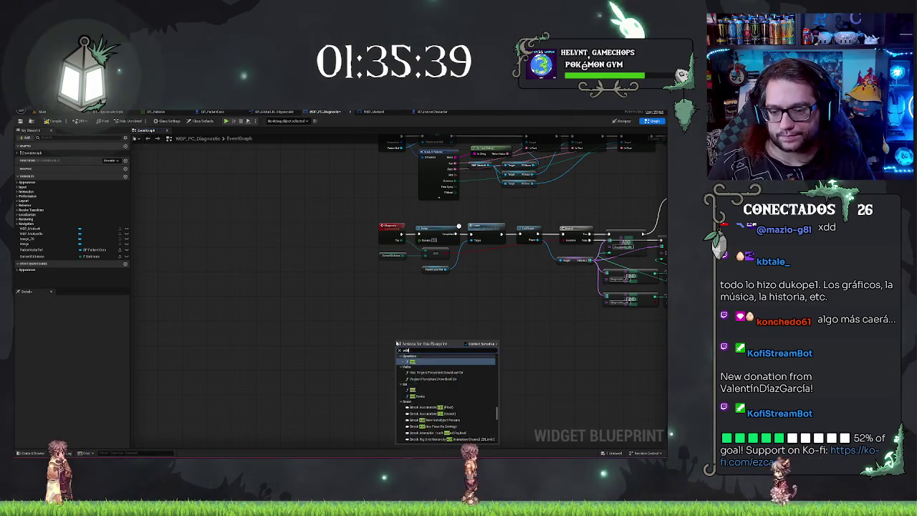
key("Return")
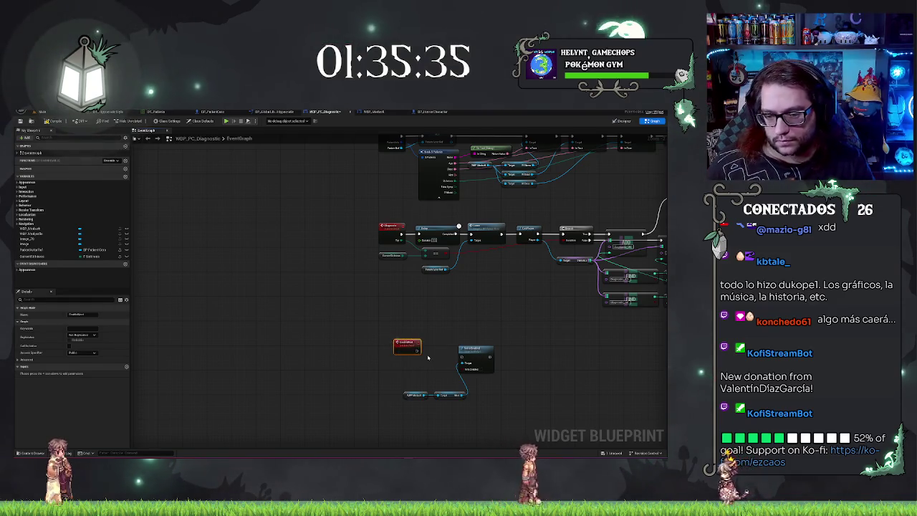
left_click_drag(408, 346, 400, 349)
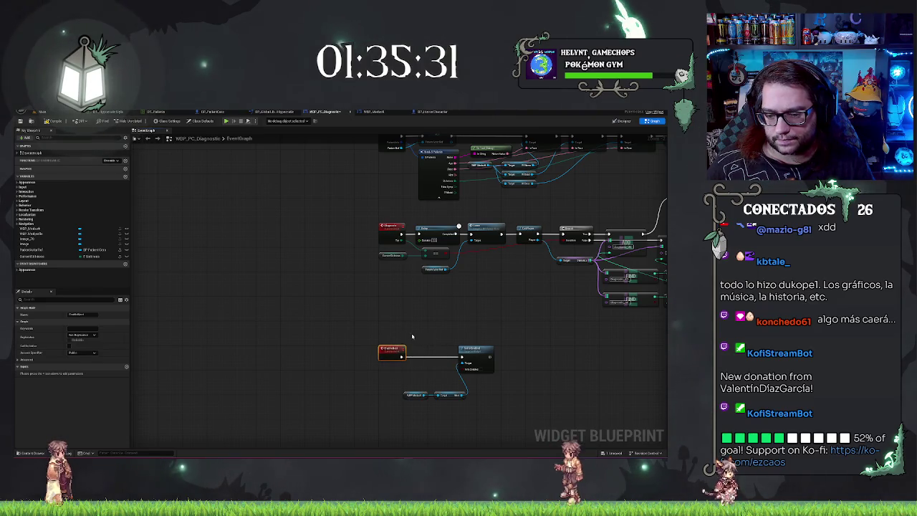
left_click_drag(403, 380, 446, 396)
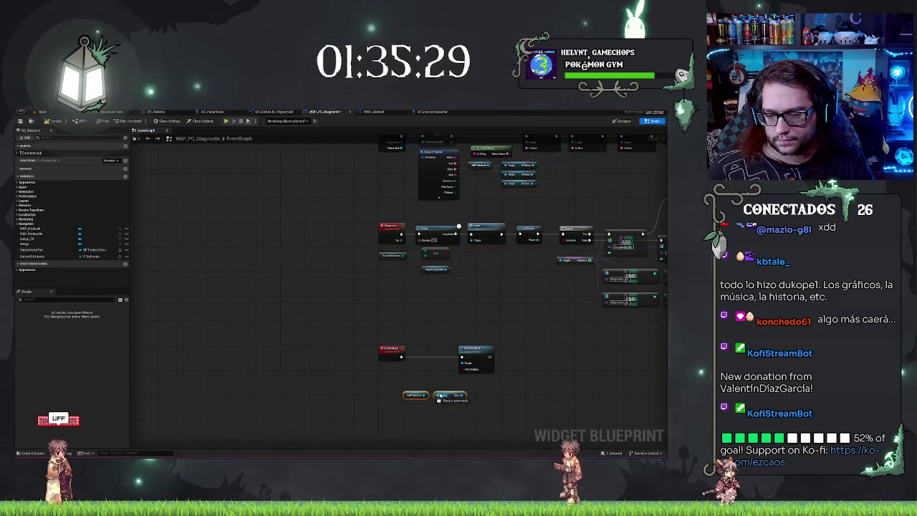
left_click(429, 368)
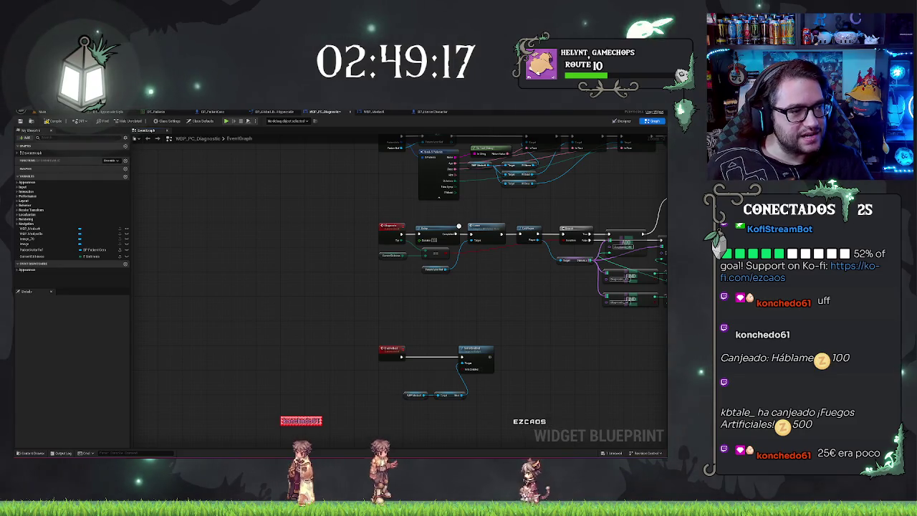
Step: Select the WBP_Medkit and Next getter nodes and nudge them into line with Set Is Enabled
scroll(307, 246, "up", 2)
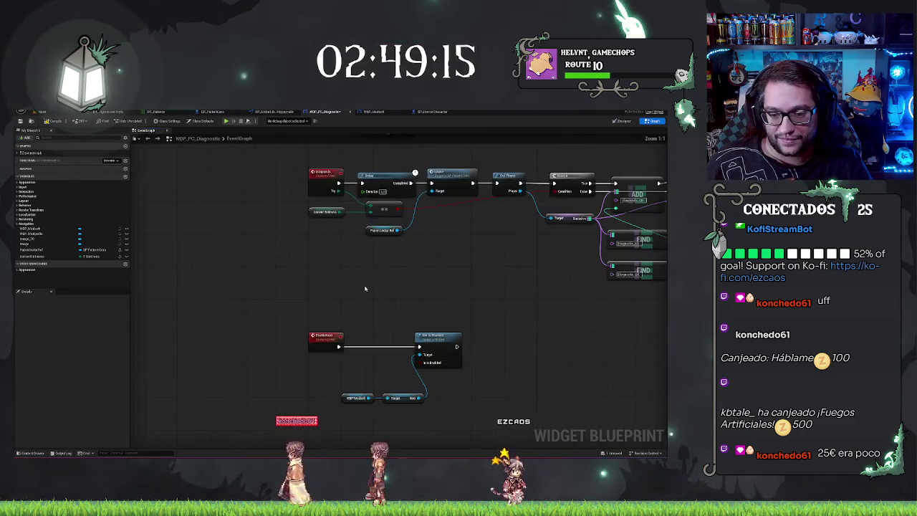
mouse_move(343, 317)
left_mouse_down()
mouse_move(402, 324)
mouse_move(406, 299)
mouse_move(421, 308)
left_mouse_up()
left_click_drag(446, 266, 404, 267)
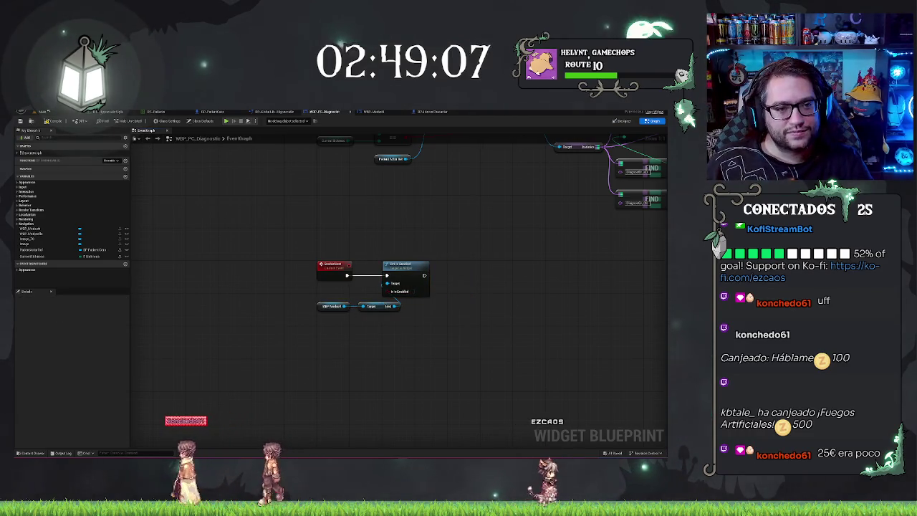
Step: Pan and zoom out across the Event Graph to see the full Diagnostic logic
left_click_drag(414, 208, 352, 223)
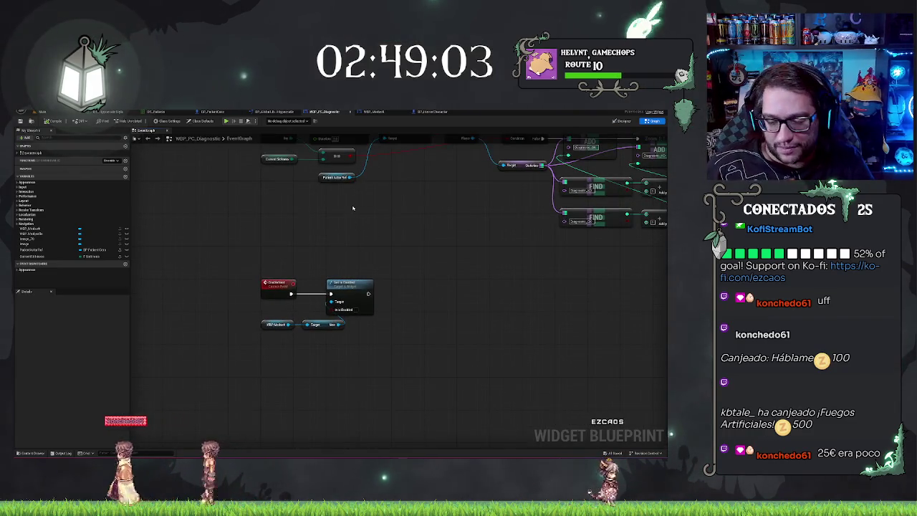
left_click_drag(308, 207, 295, 199)
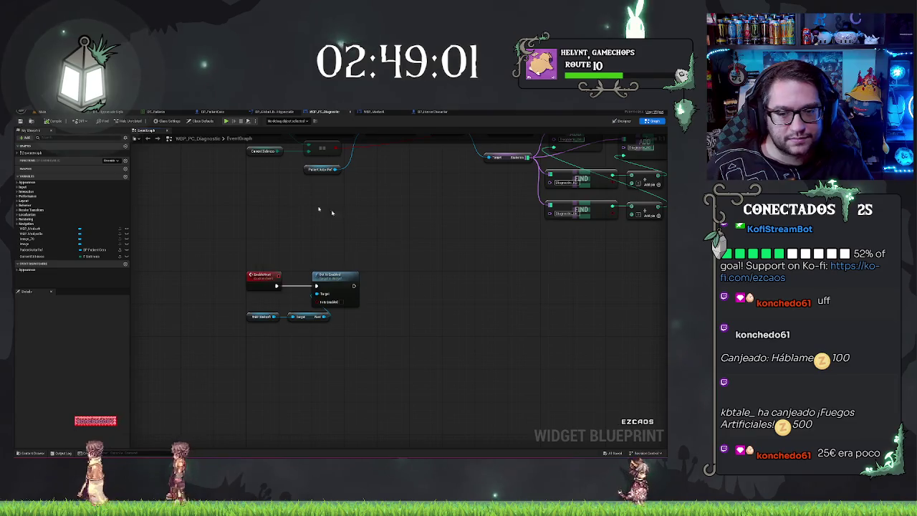
scroll(289, 199, "down", 2)
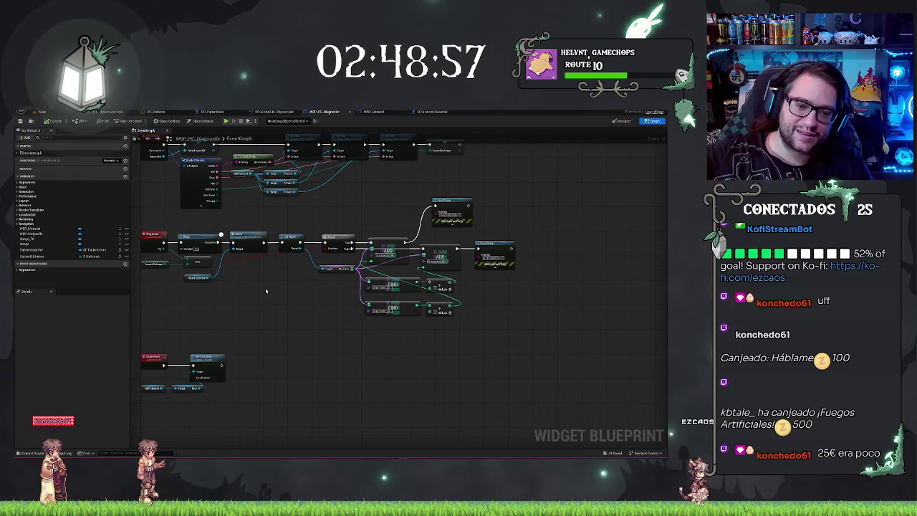
scroll(435, 254, "up", 1)
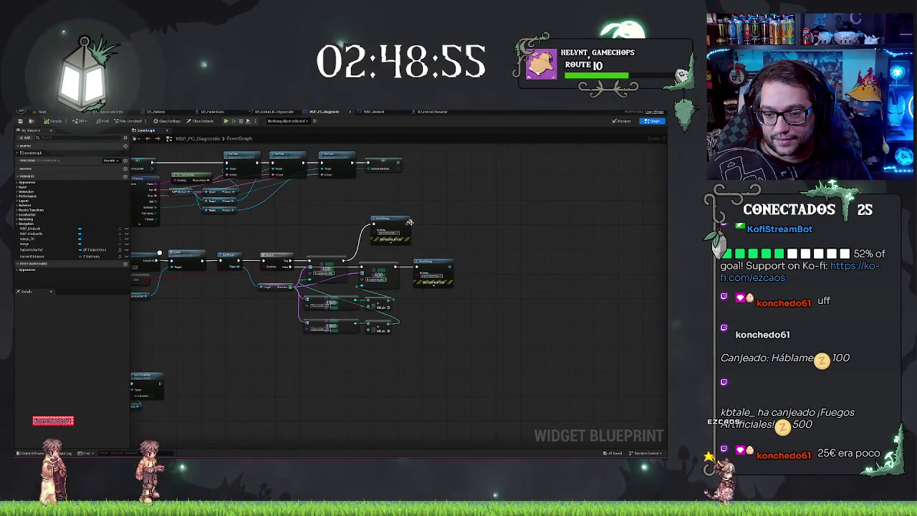
scroll(453, 254, "down", 1)
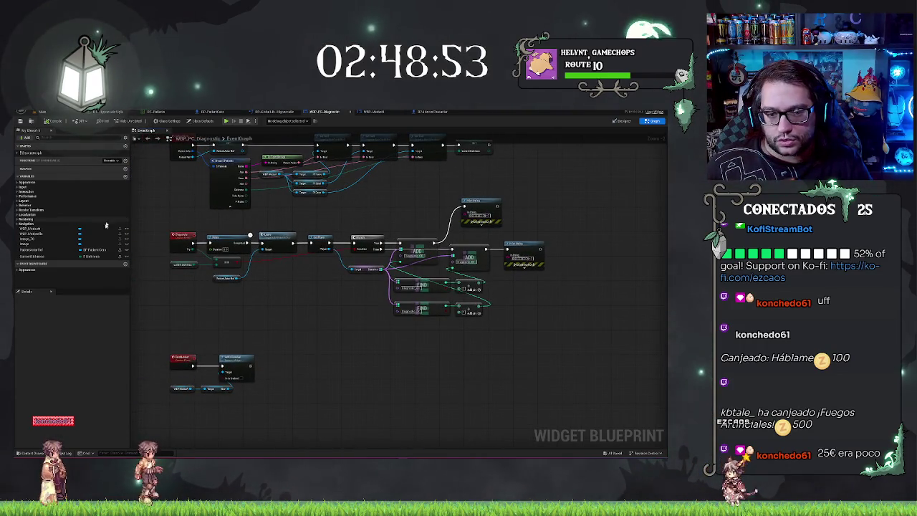
left_click_drag(535, 346, 463, 352)
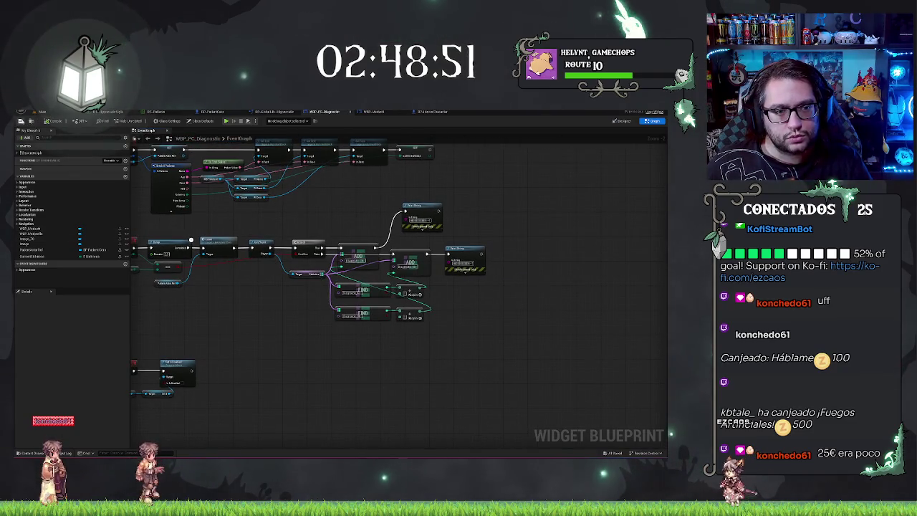
scroll(422, 312, "up", 1)
left_click_drag(358, 313, 422, 312)
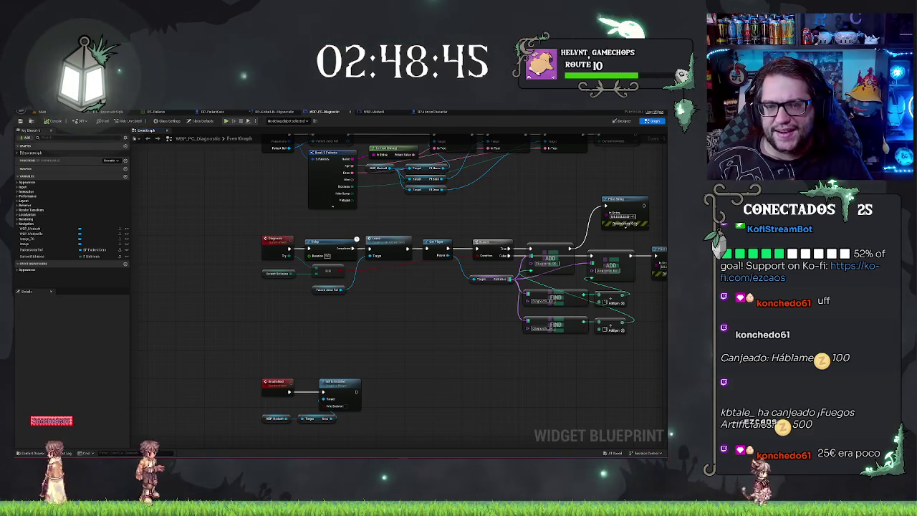
Step: Inspect BP_PatientCore's event graph around its Delay node, then bring up BP_HorrorCharacter's graph
left_click(211, 113)
mouse_move(365, 175)
left_mouse_down()
mouse_move(326, 176)
mouse_move(397, 166)
mouse_move(334, 150)
mouse_move(380, 193)
left_mouse_up()
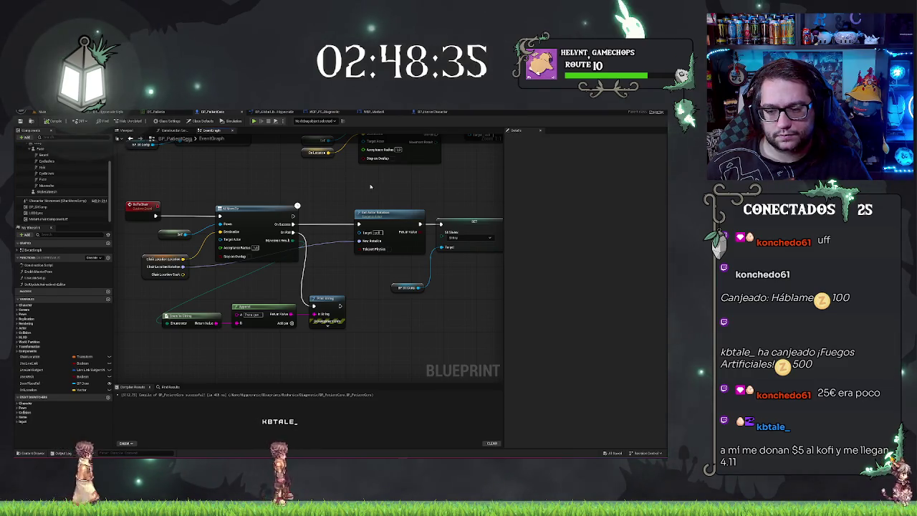
left_click_drag(370, 187, 368, 259)
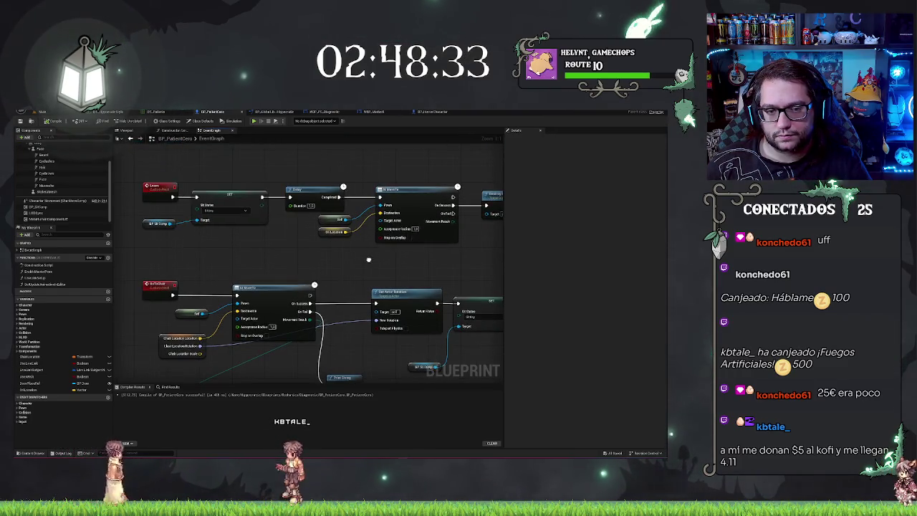
scroll(368, 259, "down", 6)
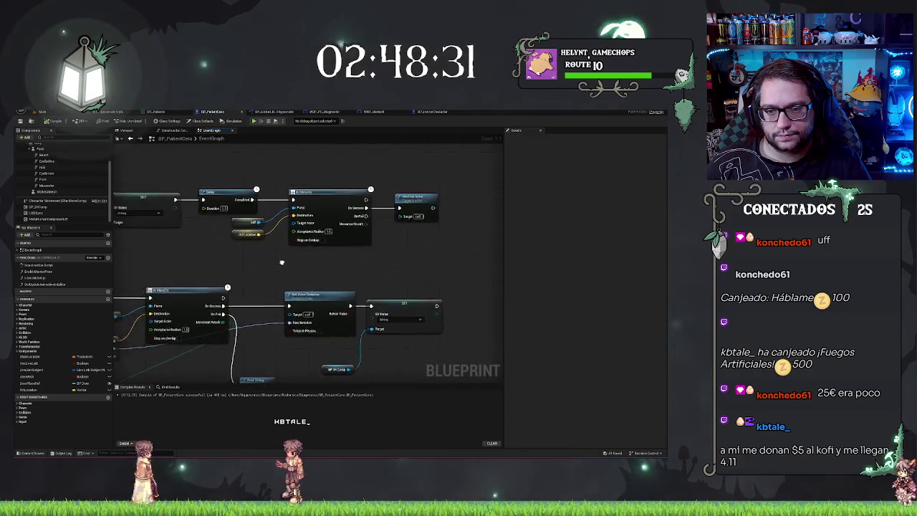
scroll(368, 229, "up", 3)
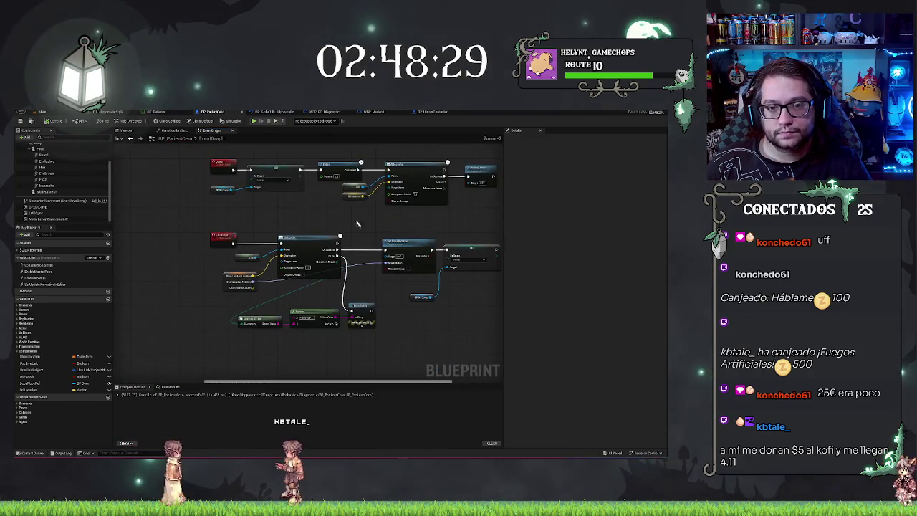
mouse_move(357, 221)
left_mouse_down()
mouse_move(360, 247)
mouse_move(302, 305)
mouse_move(188, 311)
left_mouse_up()
scroll(354, 248, "down", 1)
scroll(302, 305, "up", 2)
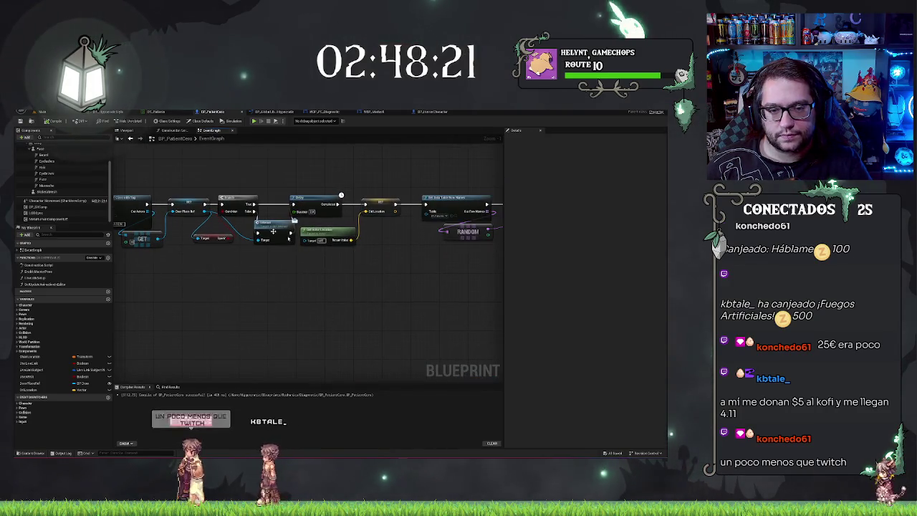
mouse_move(275, 187)
left_mouse_down()
mouse_move(172, 194)
mouse_move(362, 179)
left_mouse_up()
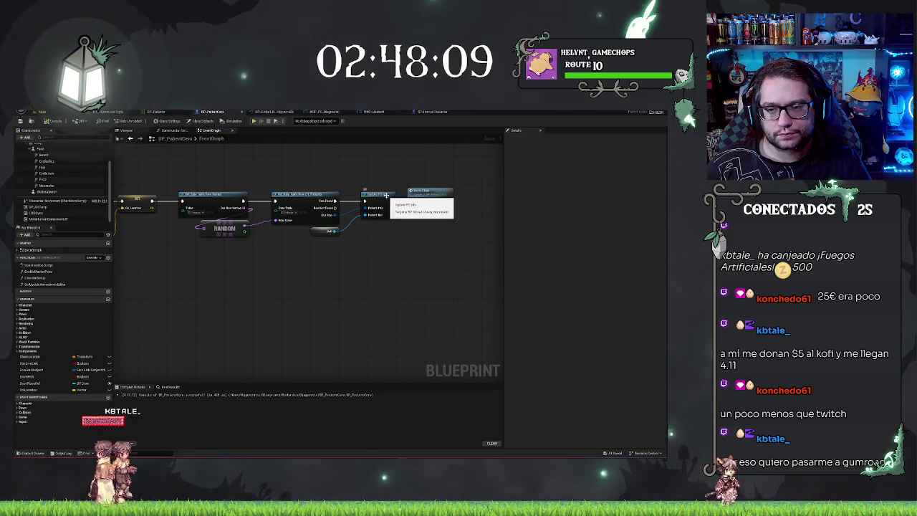
scroll(247, 296, "down", 3)
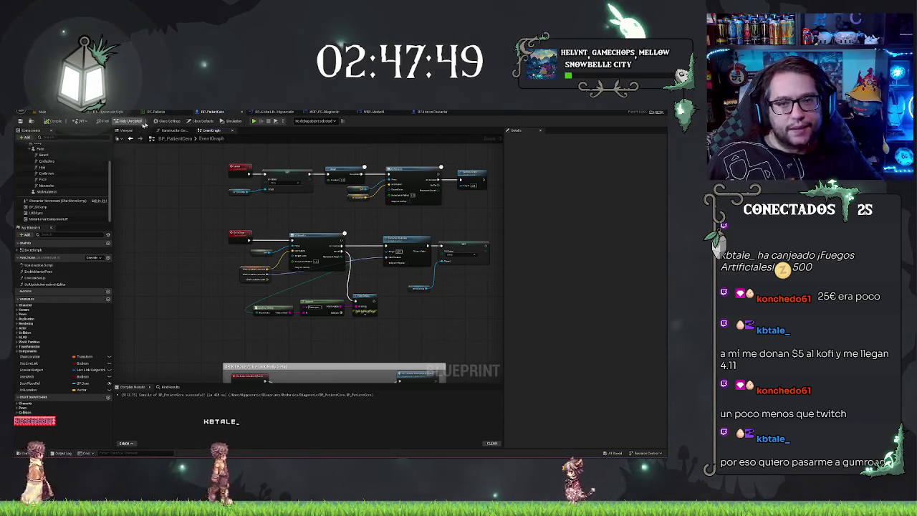
left_click(434, 112)
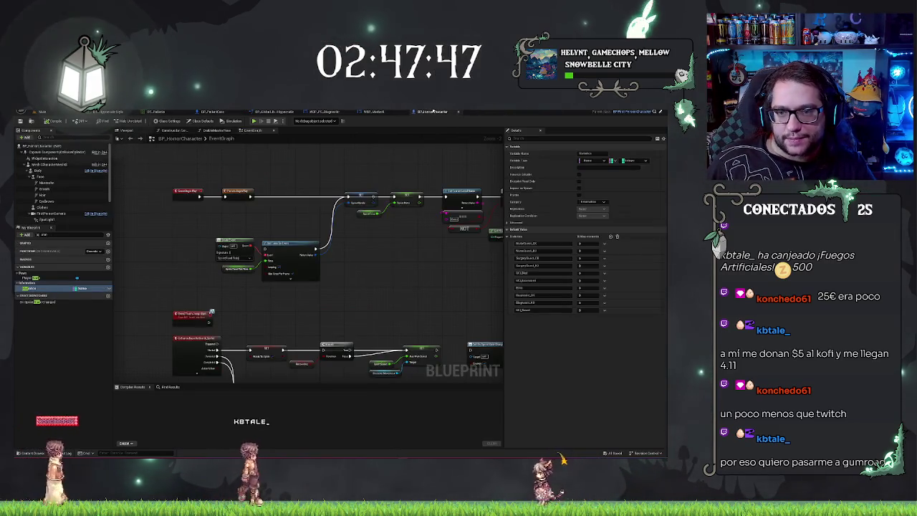
Step: In WBP_PC_Diagnostic, add a Delay node between the custom event and Set Is Enabled, realigning the nodes
left_click(324, 112)
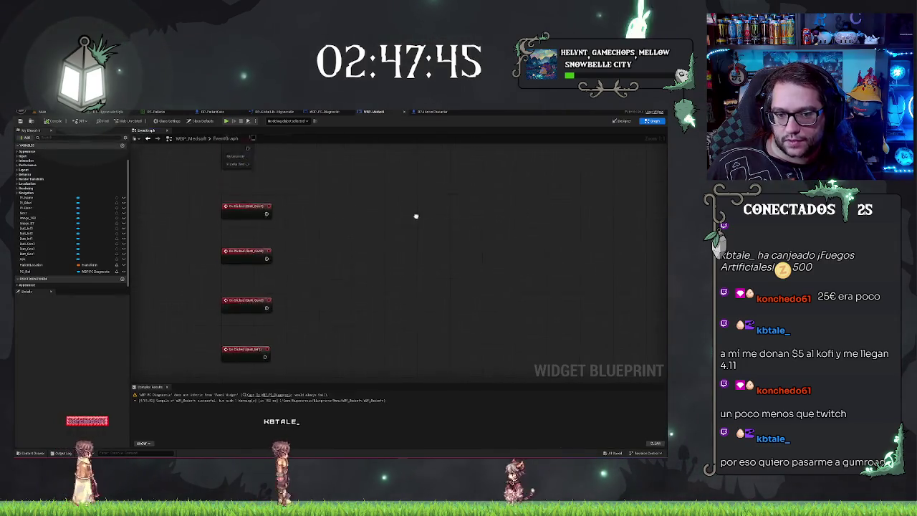
scroll(322, 243, "up", 1)
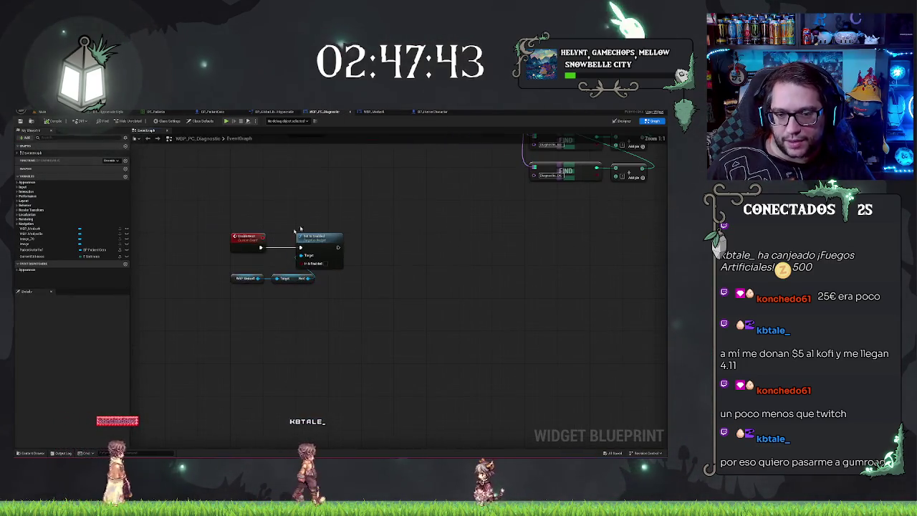
left_click_drag(233, 258, 319, 283)
mouse_move(250, 278)
left_mouse_down()
mouse_move(283, 278)
mouse_move(279, 250)
left_mouse_up()
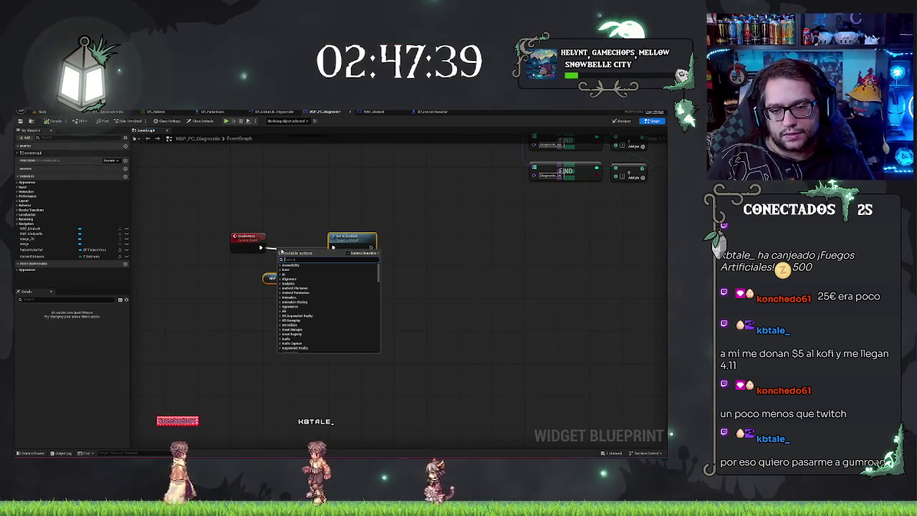
type("delay")
key("Return")
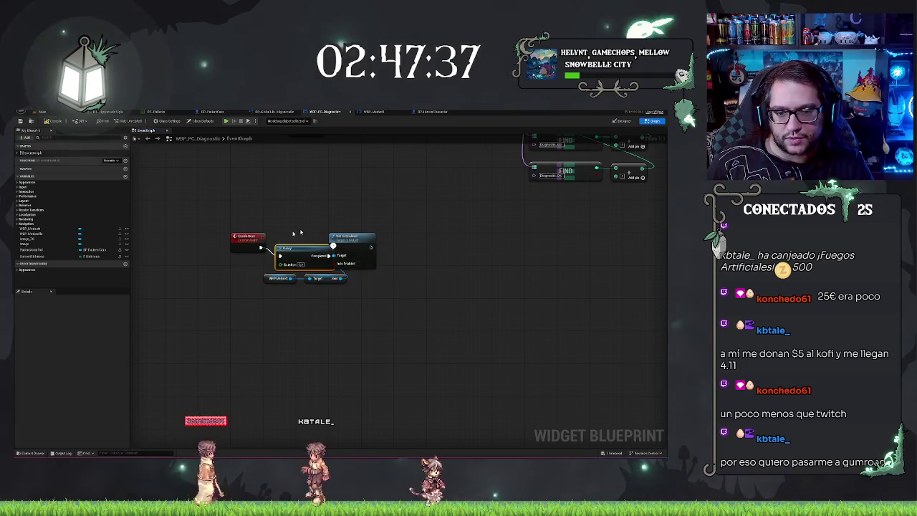
left_click_drag(294, 251, 293, 242)
left_click_drag(362, 222, 262, 285)
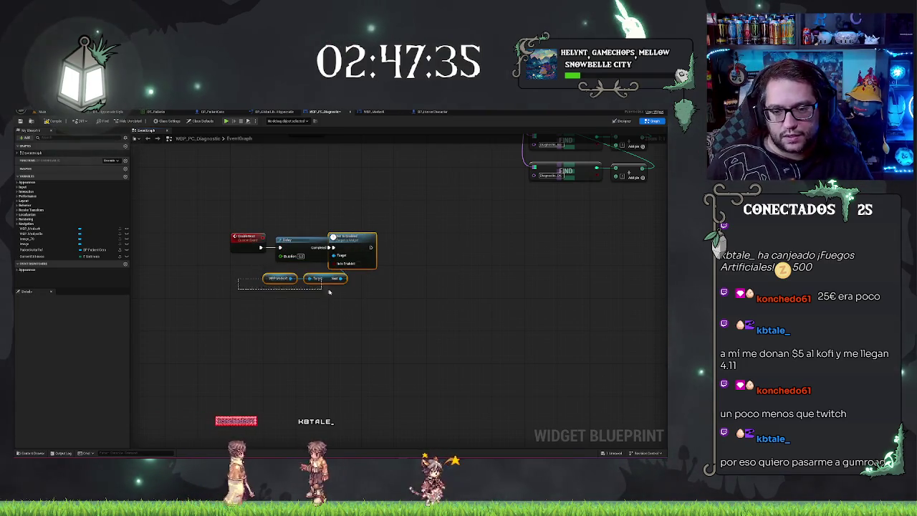
mouse_move(328, 281)
left_mouse_down()
mouse_move(340, 281)
mouse_move(344, 293)
left_mouse_up()
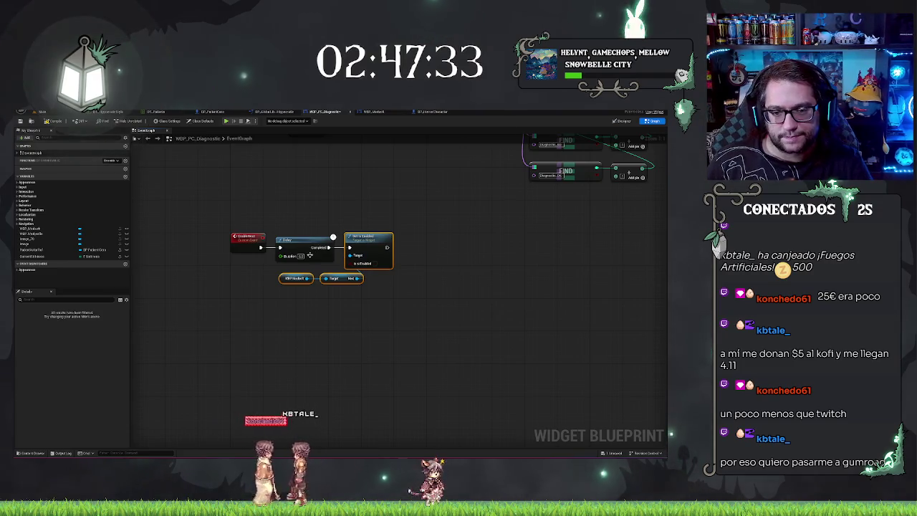
left_click(473, 247)
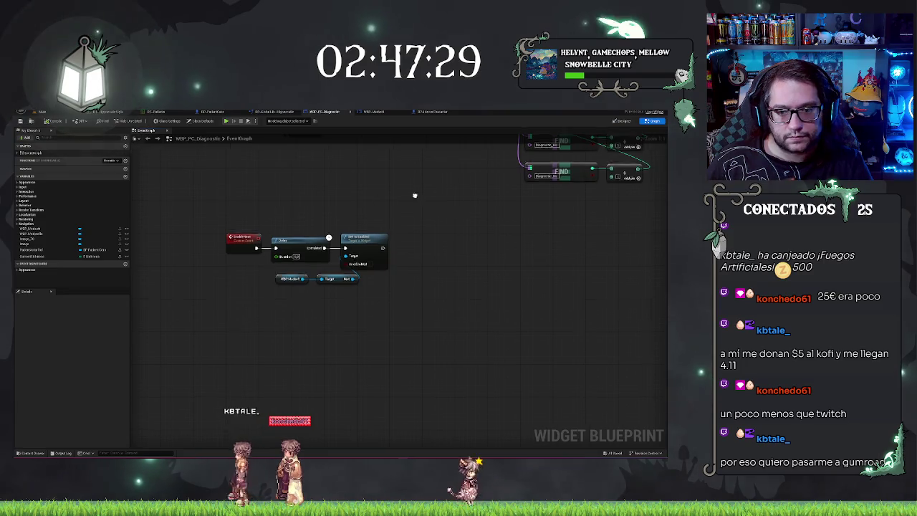
Step: Check the BP_HorrorCharacter and WBP_Medsoft graphs, then close the BP_HorrorCharacter blueprint
scroll(412, 287, "down", 2)
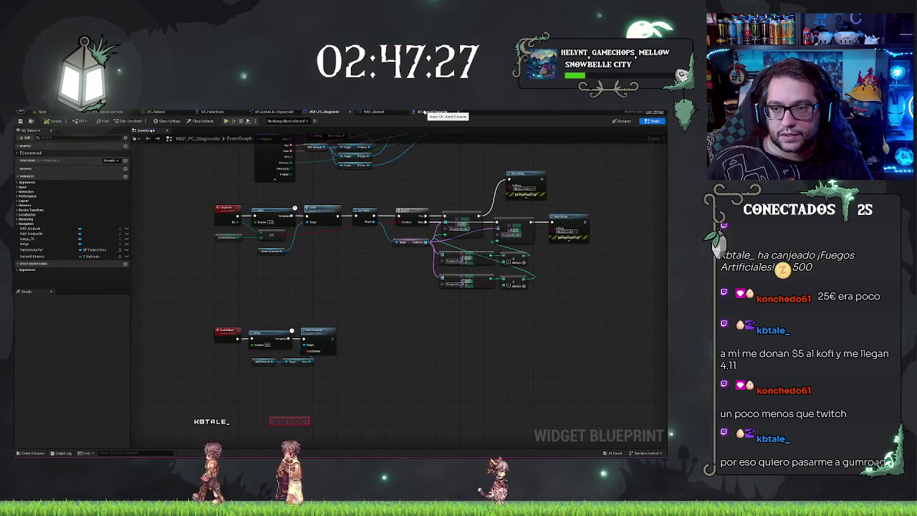
left_click(424, 111)
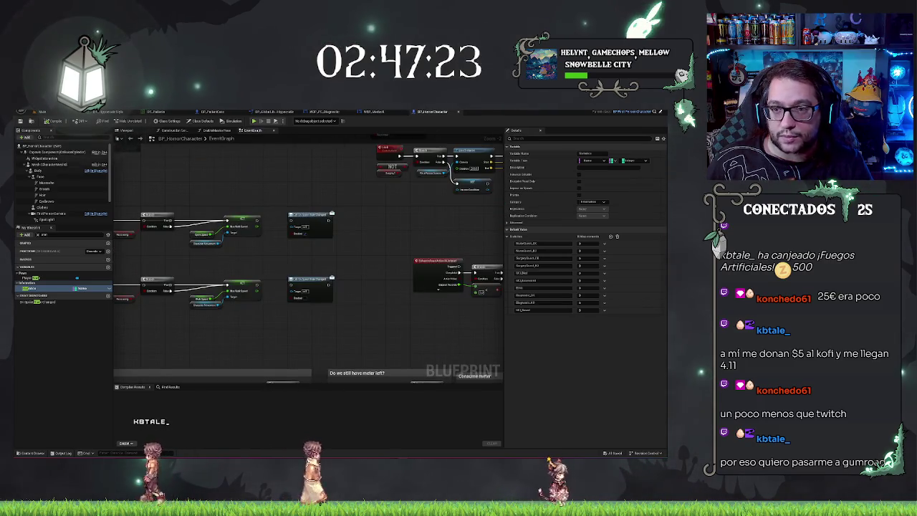
left_click(374, 112)
left_click(432, 112)
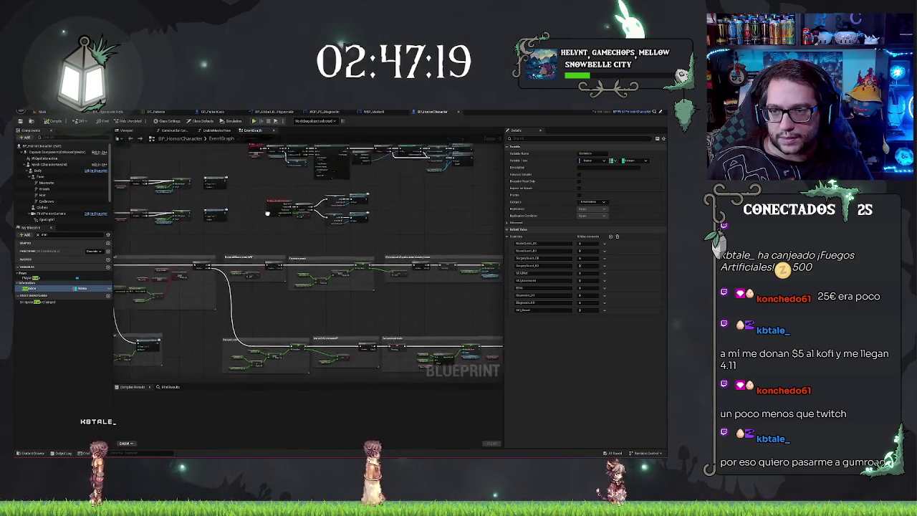
middle_click(437, 113)
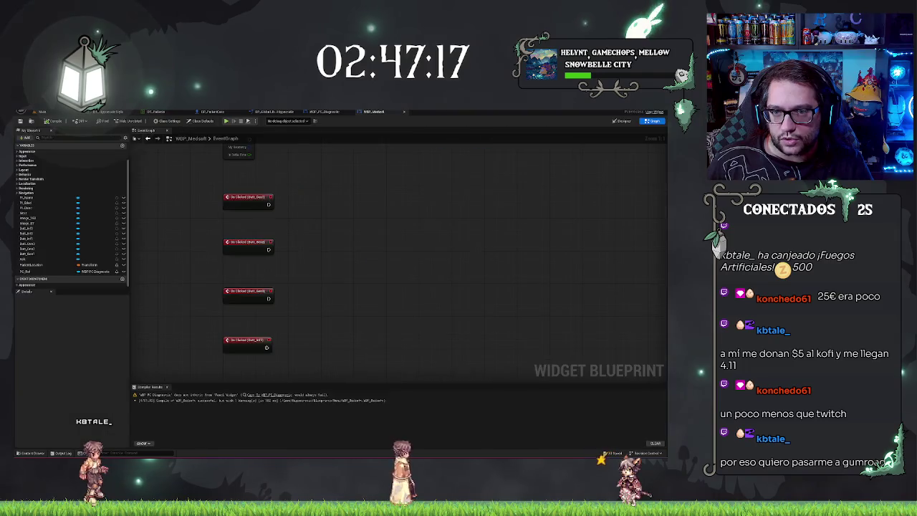
Step: Add an Enable Menu call after the lower Print String and wire the upper Print String into it
left_click(318, 113)
left_click_drag(460, 335, 403, 292)
mouse_move(565, 219)
left_mouse_down()
mouse_move(364, 296)
mouse_move(365, 277)
mouse_move(377, 276)
left_mouse_up()
type("enable")
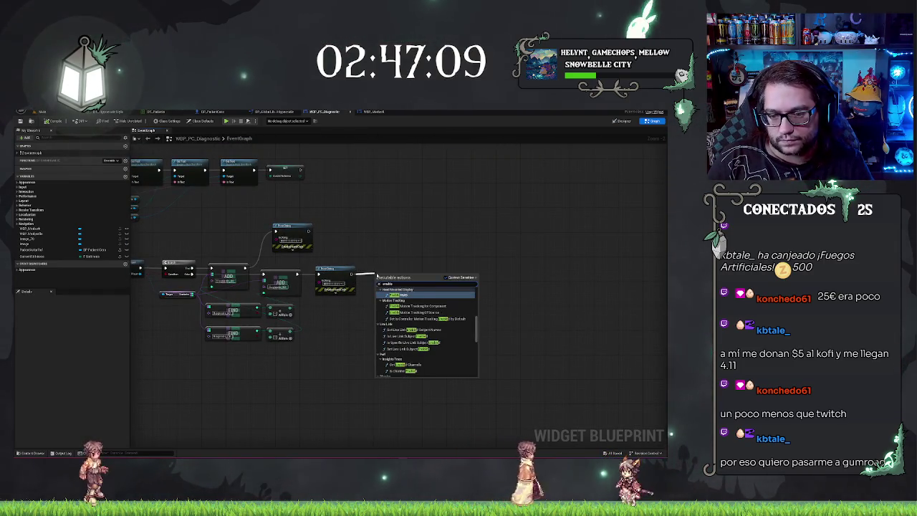
type(" mo")
key("Return")
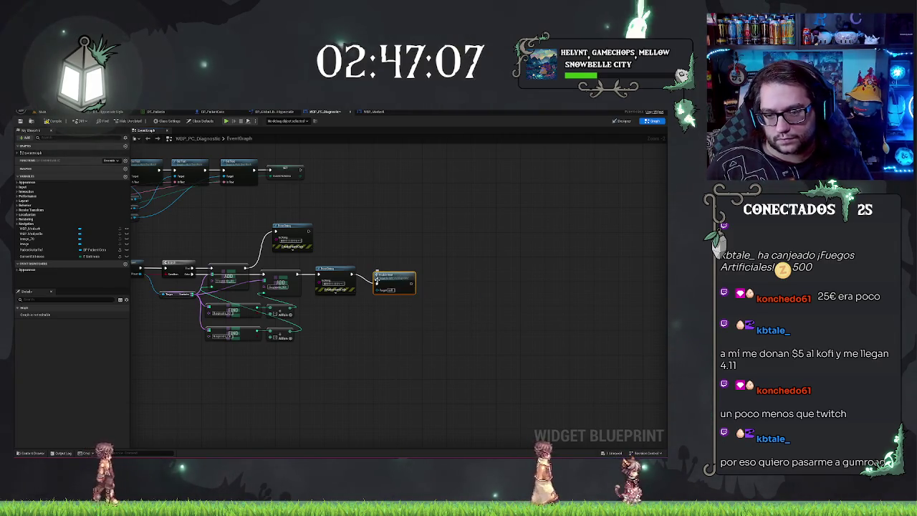
mouse_move(310, 230)
left_mouse_down()
mouse_move(399, 289)
mouse_move(376, 279)
mouse_move(406, 269)
left_mouse_up()
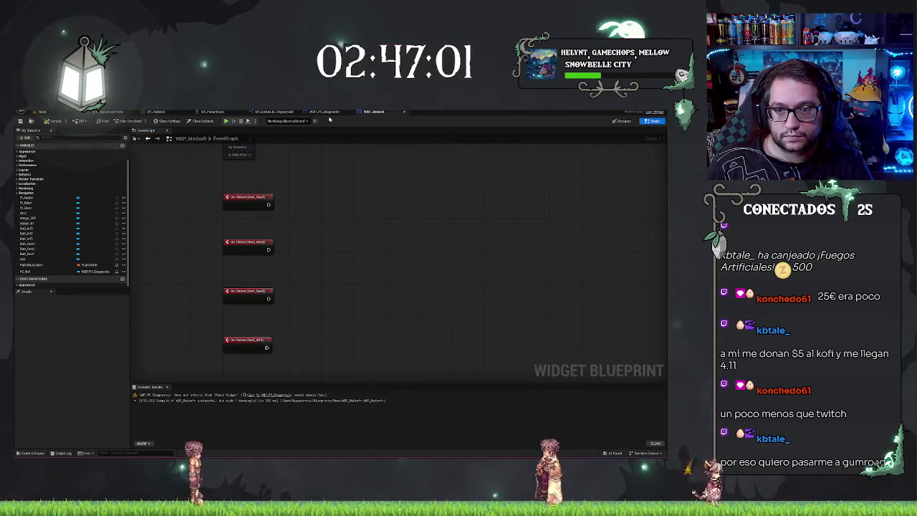
Step: In WBP_Medsoft, place a PC Ref getter and add a Diagnostic call from it
left_click(373, 111)
scroll(322, 184, "down", 3)
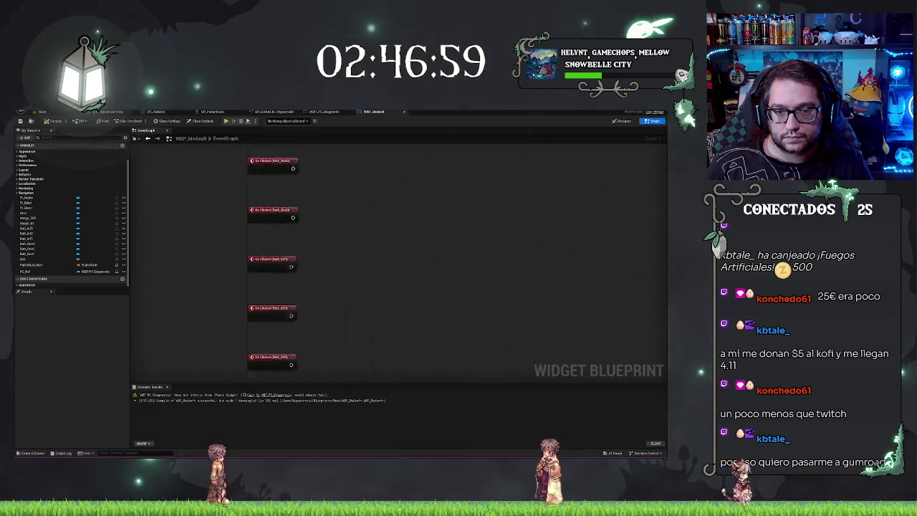
scroll(365, 243, "up", 3)
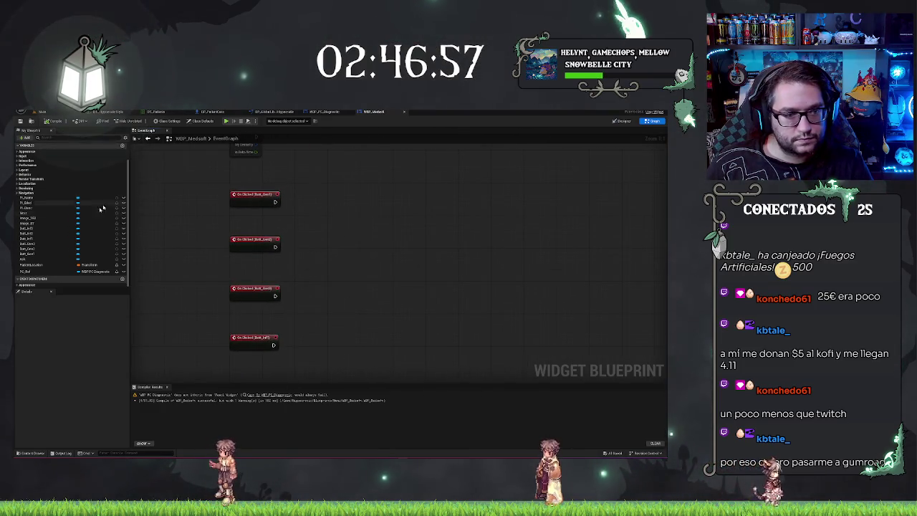
mouse_move(29, 272)
left_mouse_down()
mouse_move(179, 236)
mouse_move(309, 223)
left_mouse_up()
type("diag")
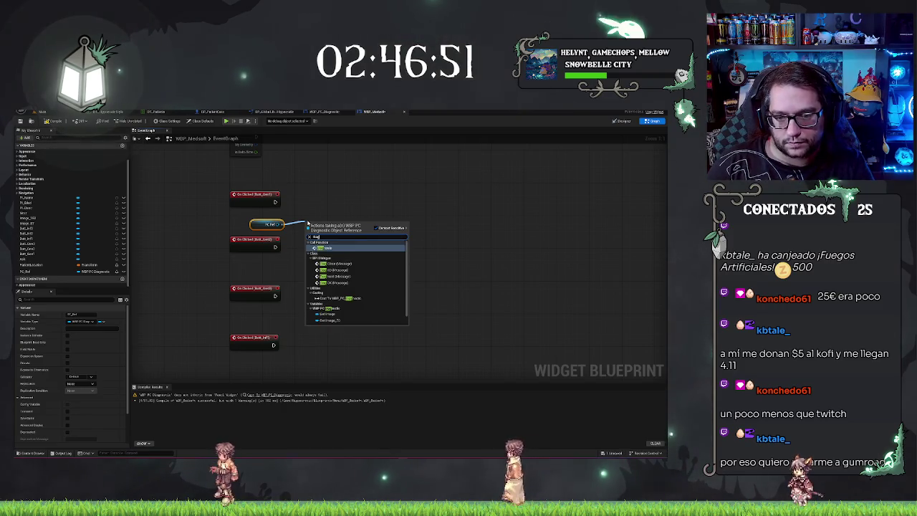
left_click(324, 247)
mouse_move(339, 228)
left_mouse_down()
mouse_move(402, 246)
mouse_move(394, 271)
mouse_move(413, 259)
left_mouse_up()
Step: Create an enum-typed variable named Selection and place a SET Selection node in the graph
left_click(121, 145)
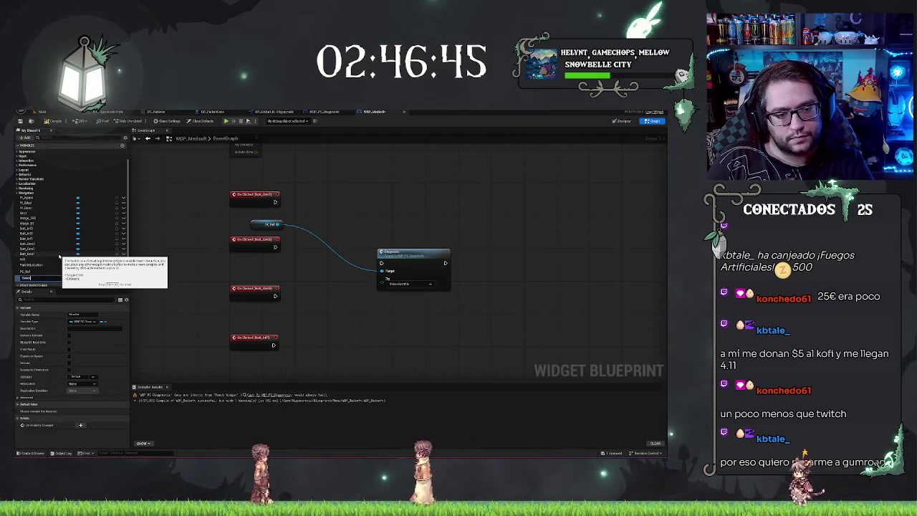
type("Selection")
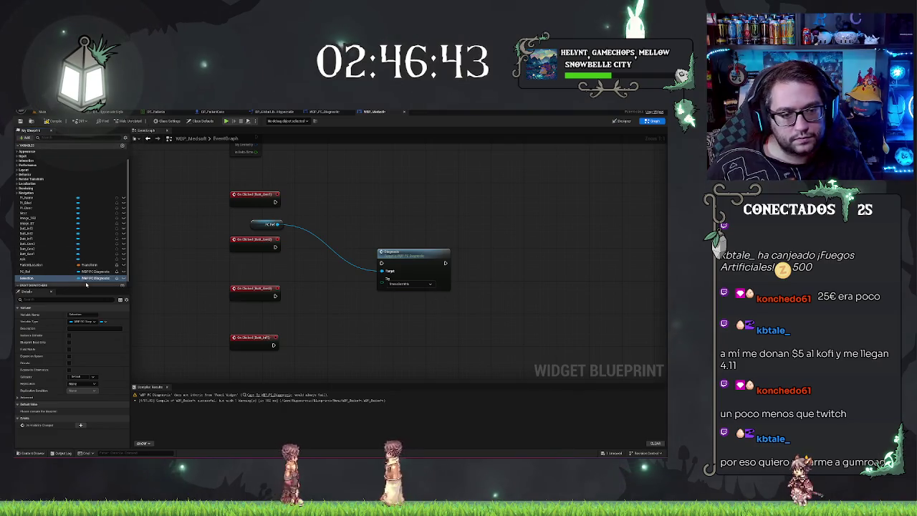
left_click(93, 278)
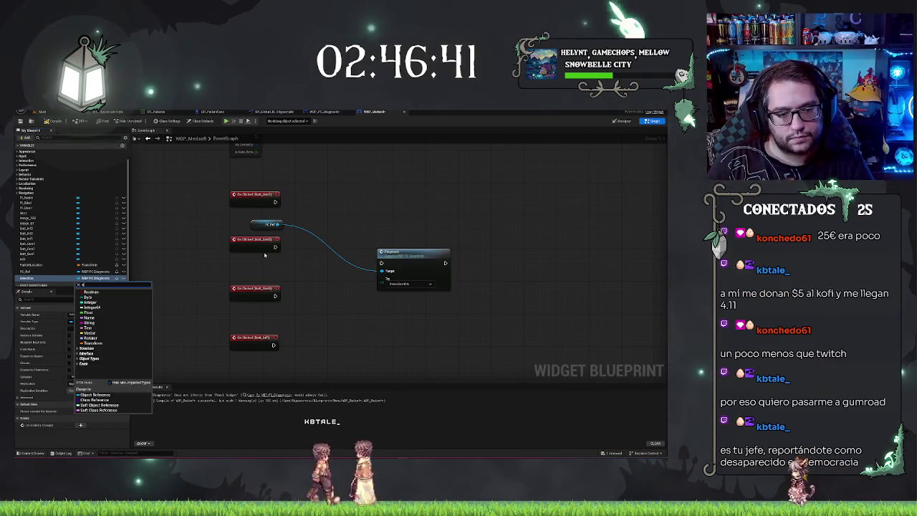
type("widget")
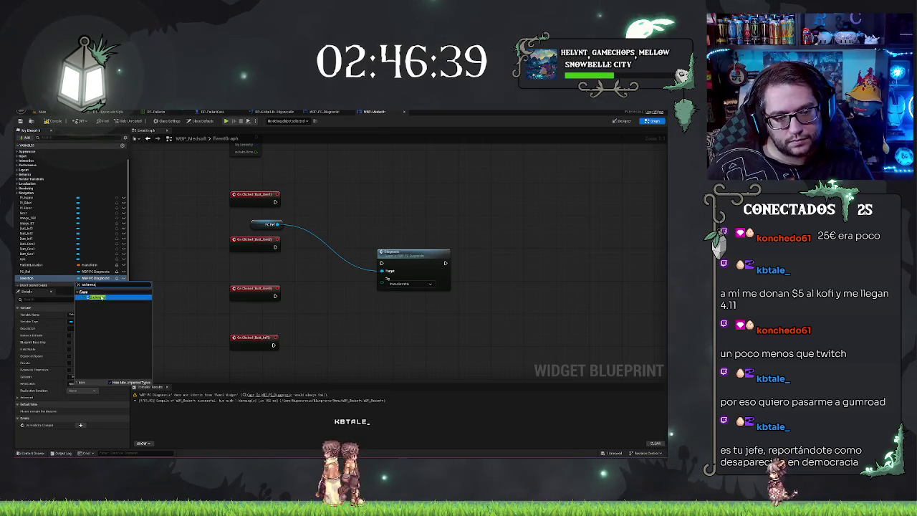
left_click(100, 297)
left_click_drag(27, 278, 344, 192)
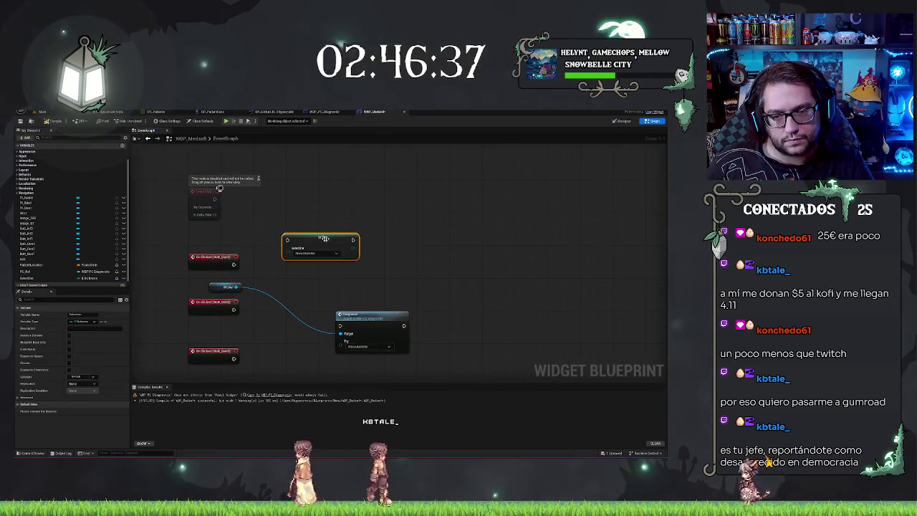
mouse_move(329, 239)
left_mouse_down()
mouse_move(301, 219)
mouse_move(286, 264)
mouse_move(309, 201)
left_mouse_up()
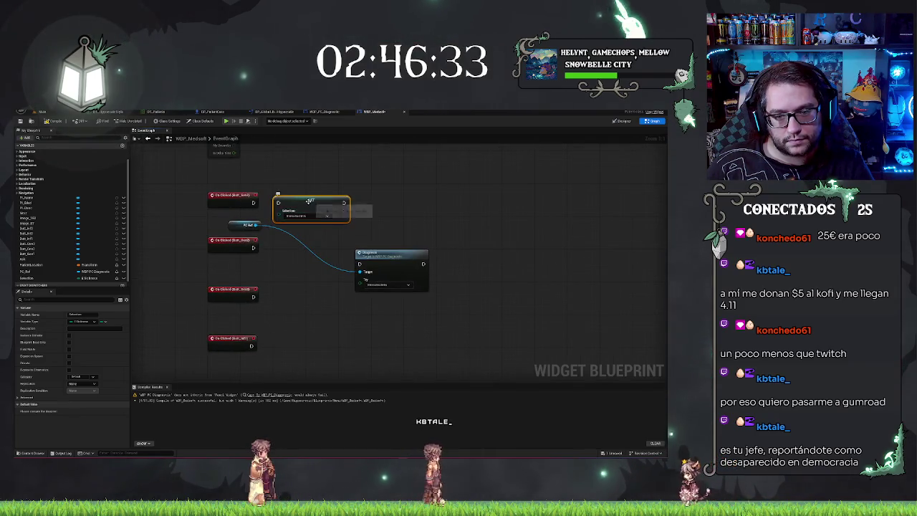
Step: Duplicate the SET Selection node so every button's On Clicked event has its own copy
key("ctrl+w")
left_click_drag(293, 258, 291, 245)
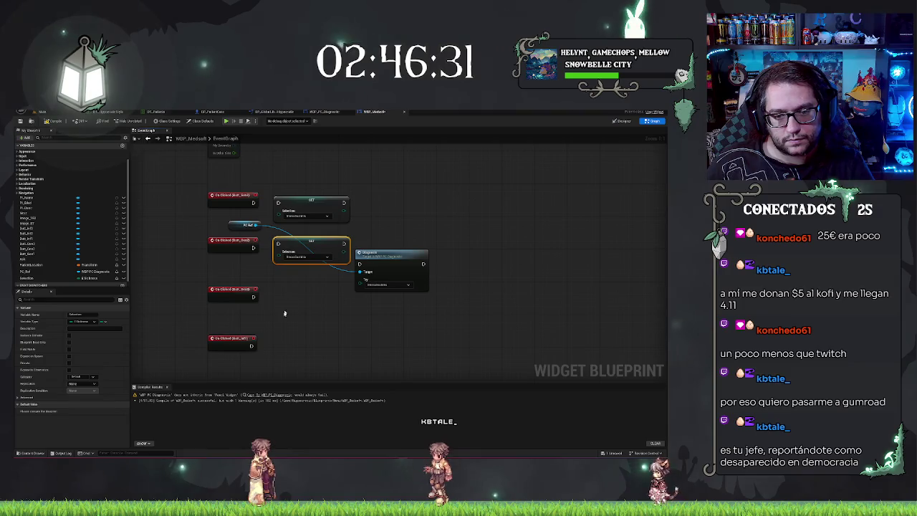
key("ctrl+w")
left_click_drag(294, 317, 298, 300)
mouse_move(284, 194)
left_mouse_down()
mouse_move(313, 341)
mouse_move(307, 256)
mouse_move(287, 284)
left_mouse_up()
key("ctrl+c")
key("ctrl+v")
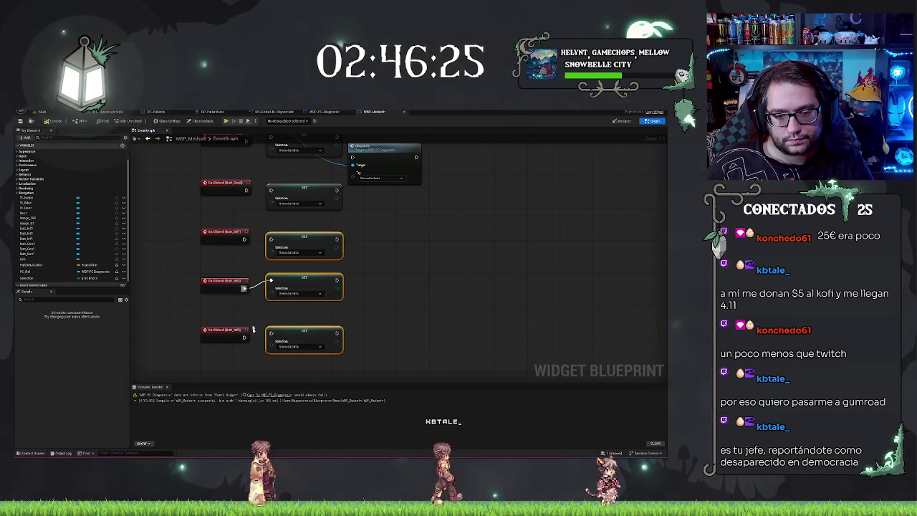
Step: Give each SET Selection node a different enum value, then shift the Diagnostic node right
left_click(294, 347)
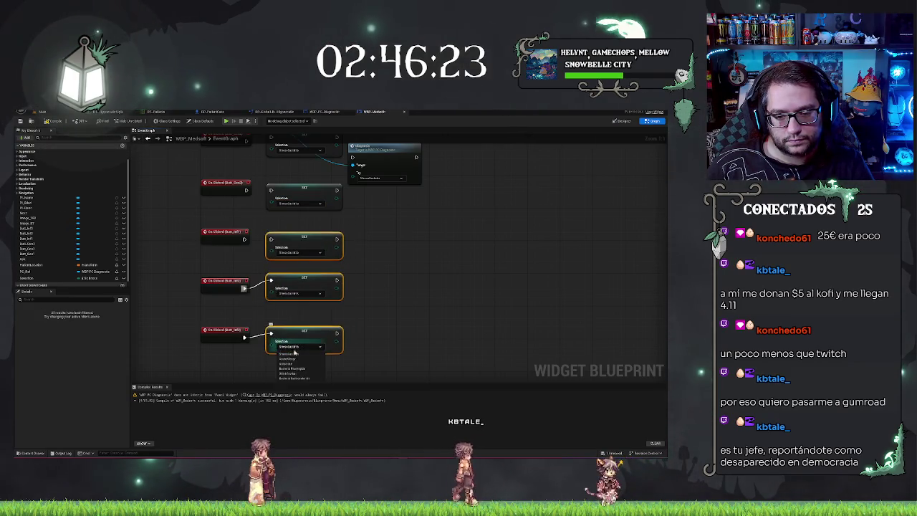
left_click(289, 378)
left_click(296, 294)
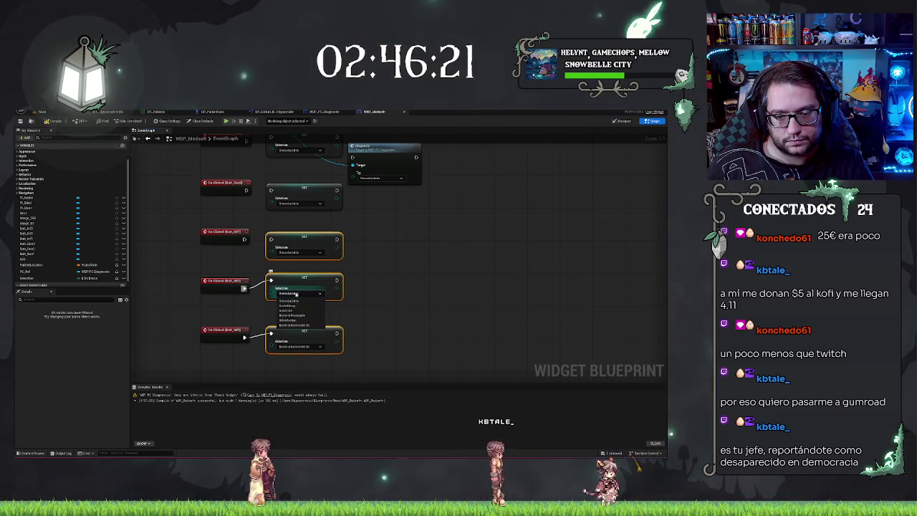
left_click(295, 320)
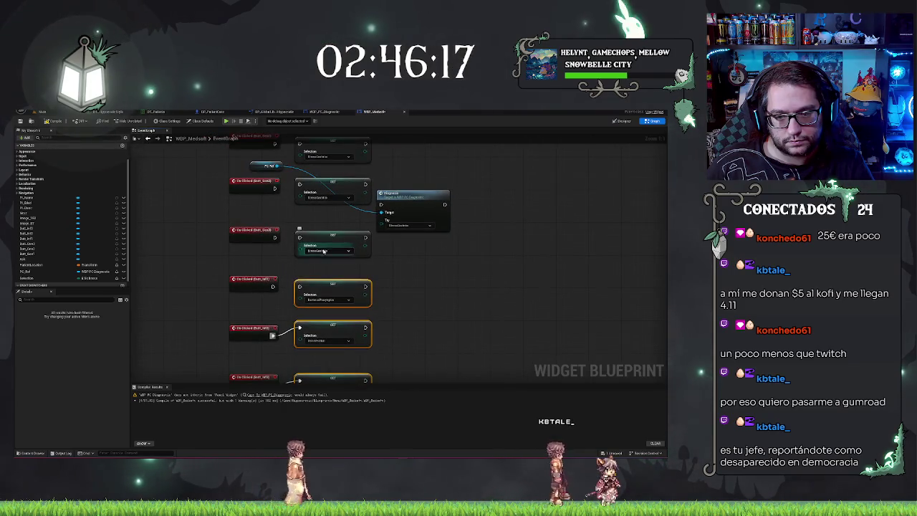
left_click(323, 272)
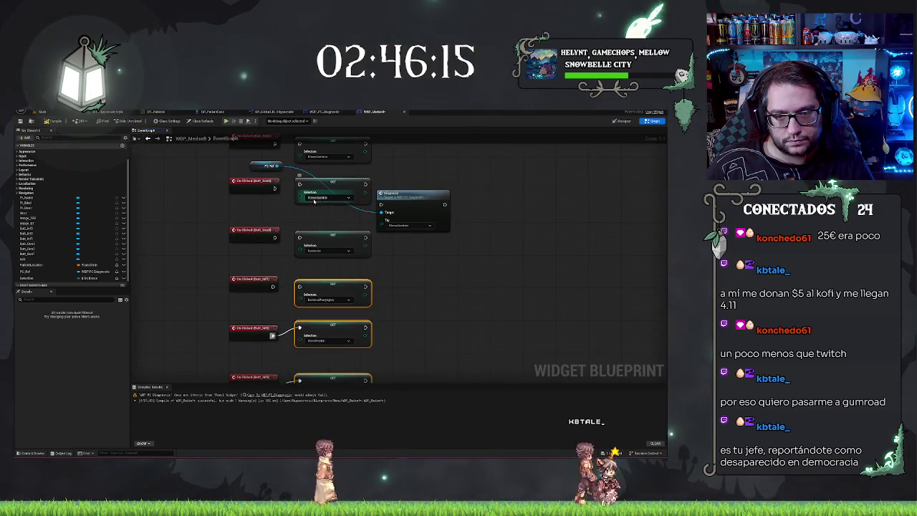
left_click(322, 212)
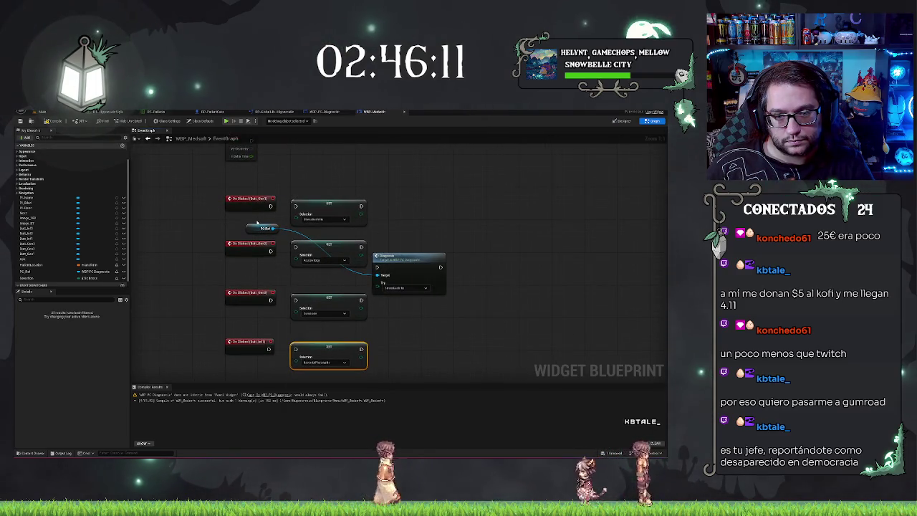
left_click_drag(406, 256, 468, 260)
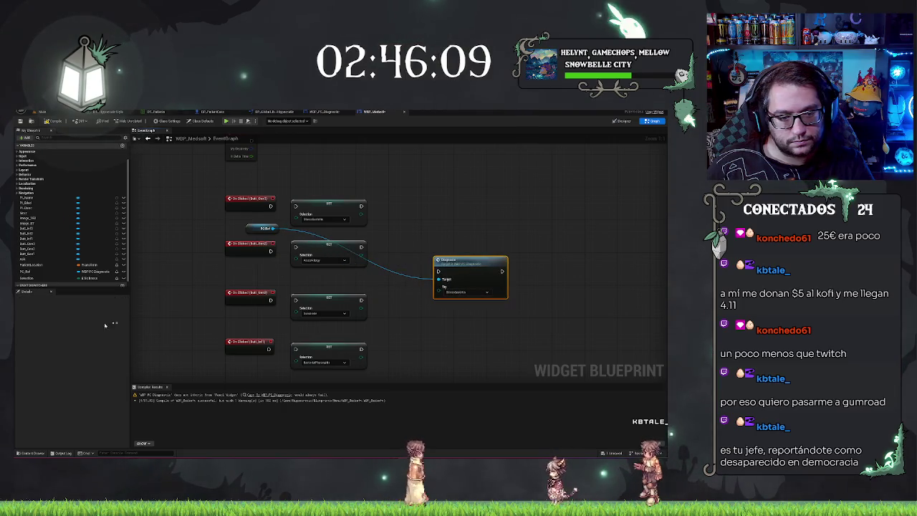
Step: Add a Selection getter beside the Diagnostic call on PC Ref
left_click_drag(104, 279, 444, 286)
left_click(458, 262)
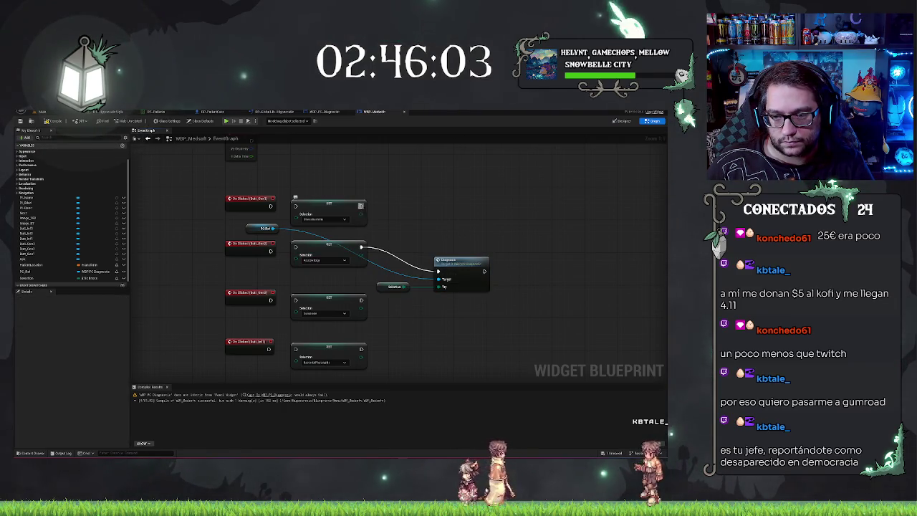
left_click_drag(362, 299, 360, 302)
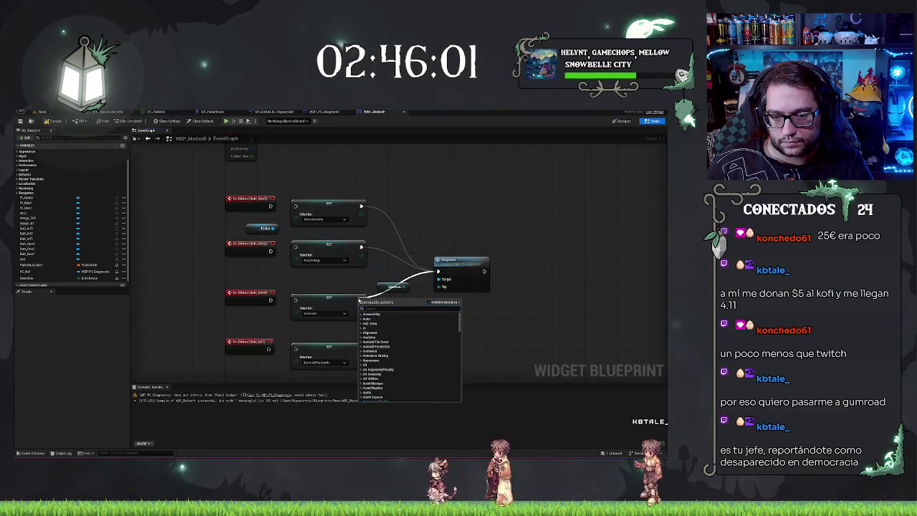
left_click(360, 289)
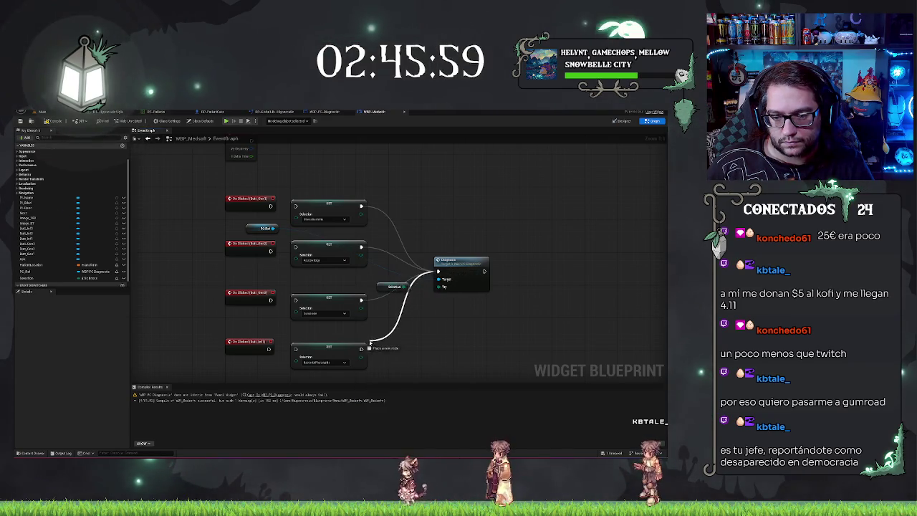
Step: Link the On Clicked events and SET Selection nodes into the single Diagnostic call, then tidy the nodes
left_click_drag(293, 298, 276, 301)
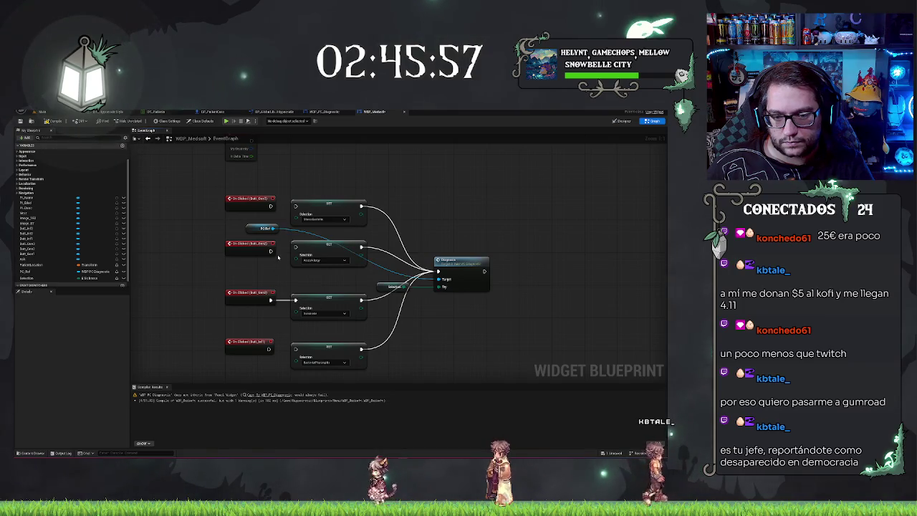
left_click_drag(270, 250, 295, 248)
mouse_move(271, 206)
left_mouse_down()
mouse_move(292, 207)
mouse_move(270, 206)
left_mouse_up()
left_click_drag(301, 236, 274, 236)
left_click_drag(246, 157, 383, 416)
mouse_move(354, 332)
left_mouse_down()
mouse_move(420, 215)
mouse_move(420, 240)
mouse_move(395, 260)
mouse_move(357, 209)
left_mouse_up()
left_click_drag(250, 152, 453, 209)
mouse_move(427, 181)
left_mouse_down()
mouse_move(442, 224)
mouse_move(450, 214)
mouse_move(448, 232)
left_mouse_up()
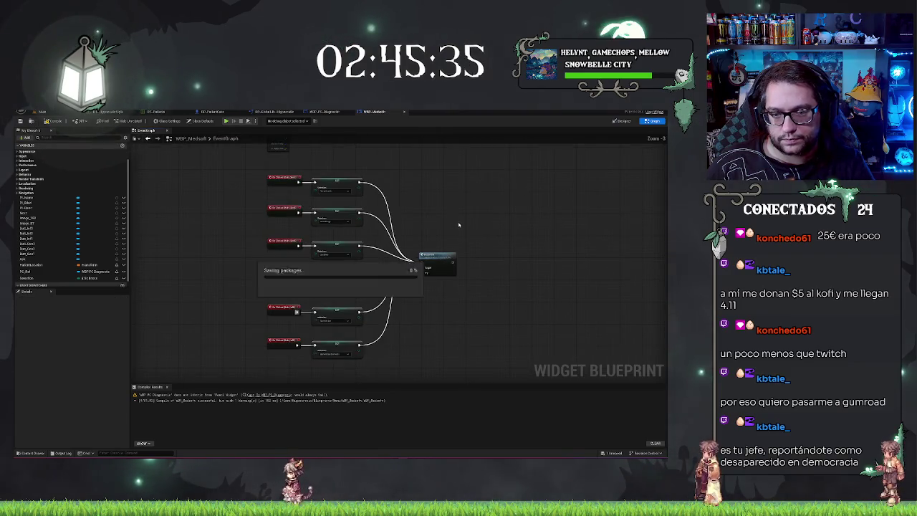
Step: Close Compiler Results and switch to the WBP_PC_Diagnostic event graph
scroll(232, 225, "up", 1)
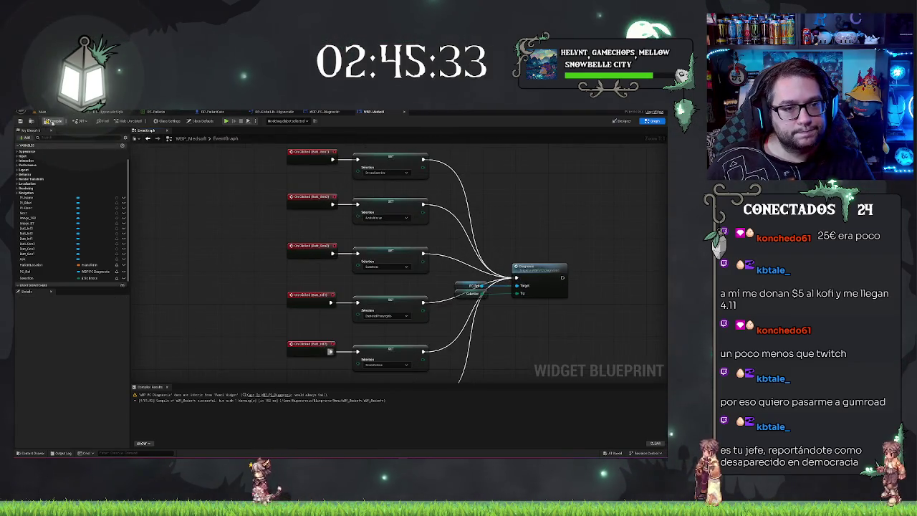
left_click(52, 121)
left_click_drag(496, 167, 412, 215)
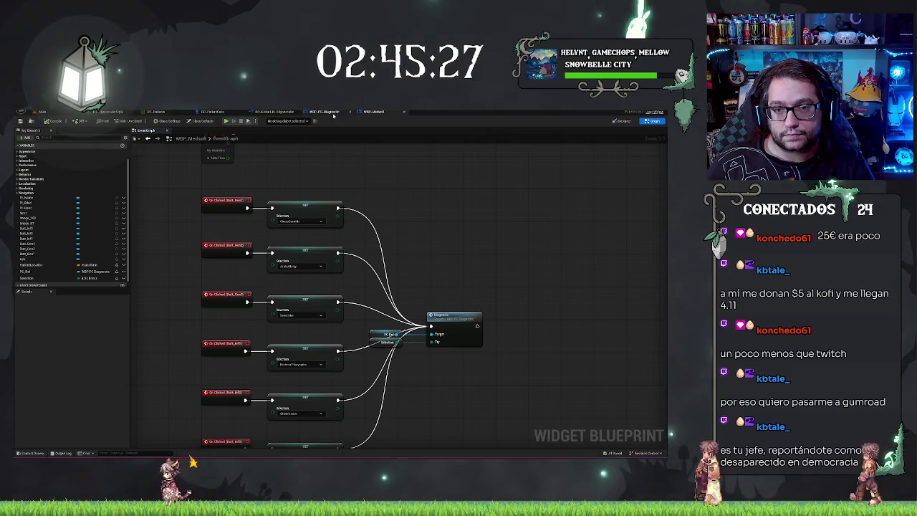
left_click(326, 112)
left_click(215, 111)
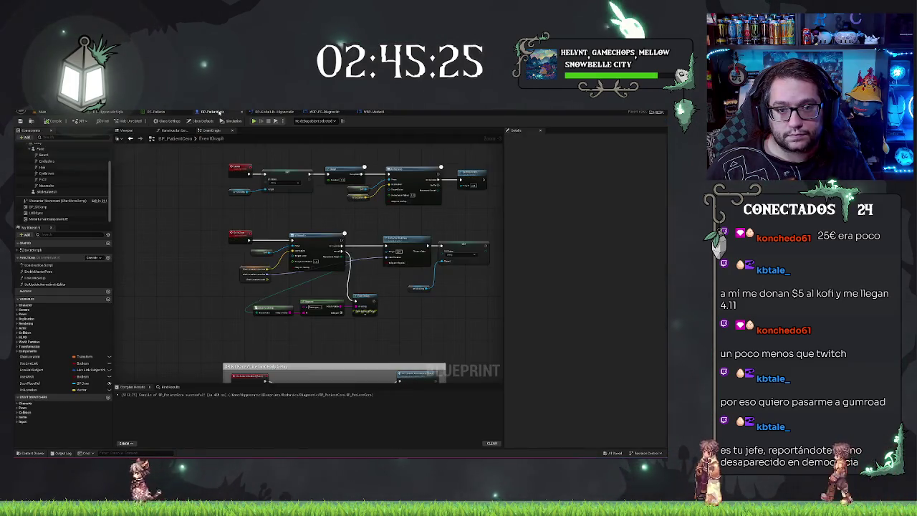
left_click(373, 111)
left_click(324, 112)
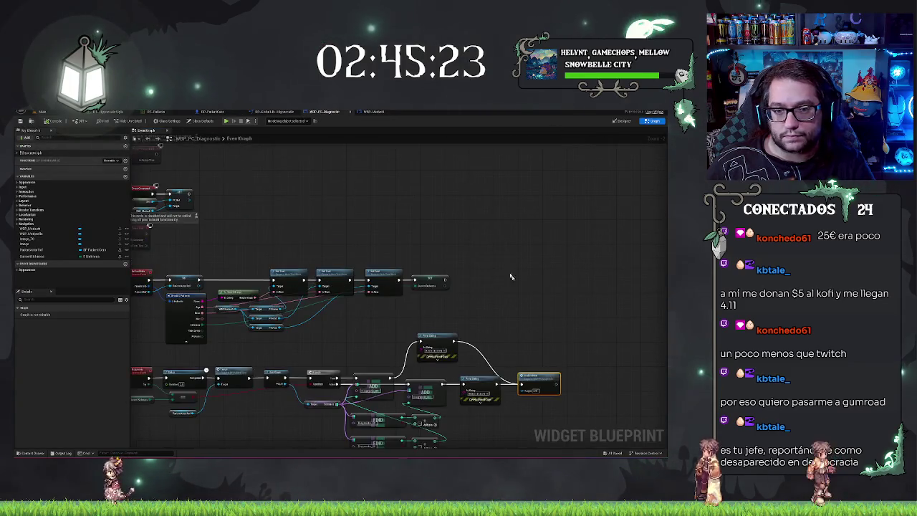
Step: Pan across the Diagnostic logic: the FIND nodes, DoubleHeal event and Set Text nodes
scroll(315, 200, "up", 4)
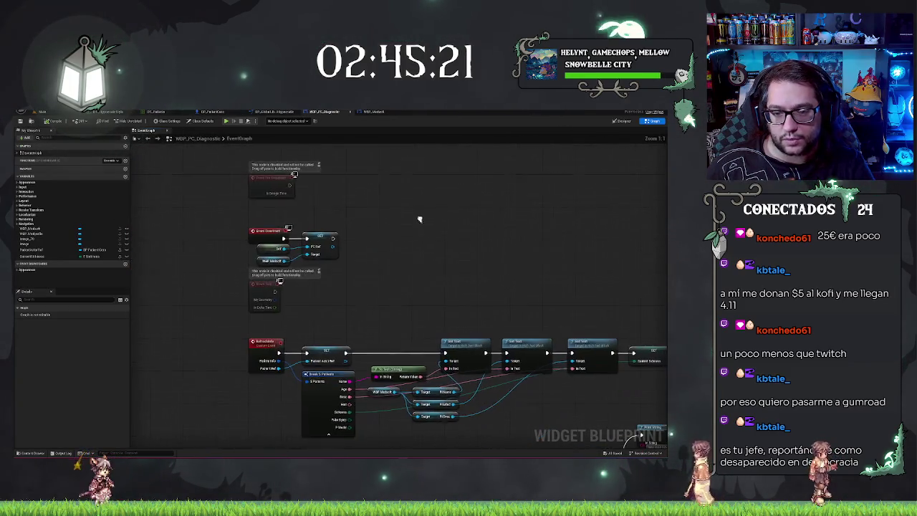
left_click_drag(571, 267, 487, 191)
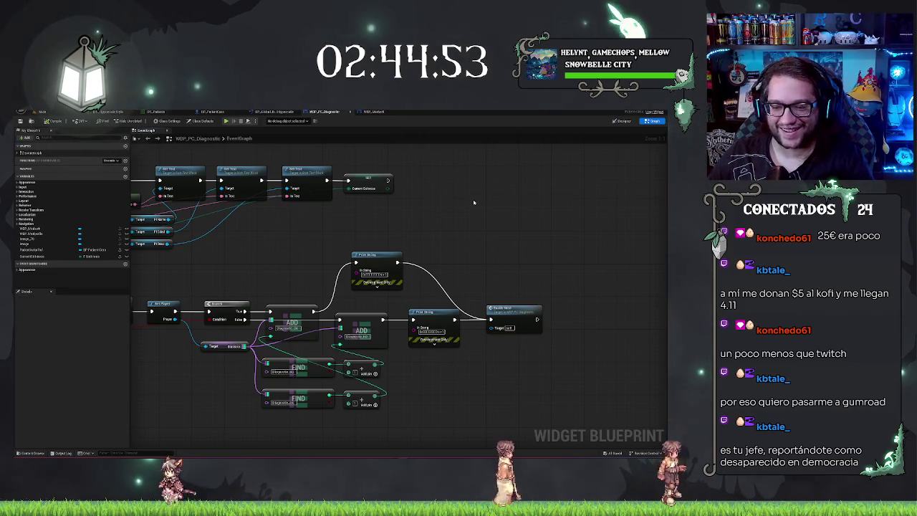
left_click_drag(279, 163, 416, 183)
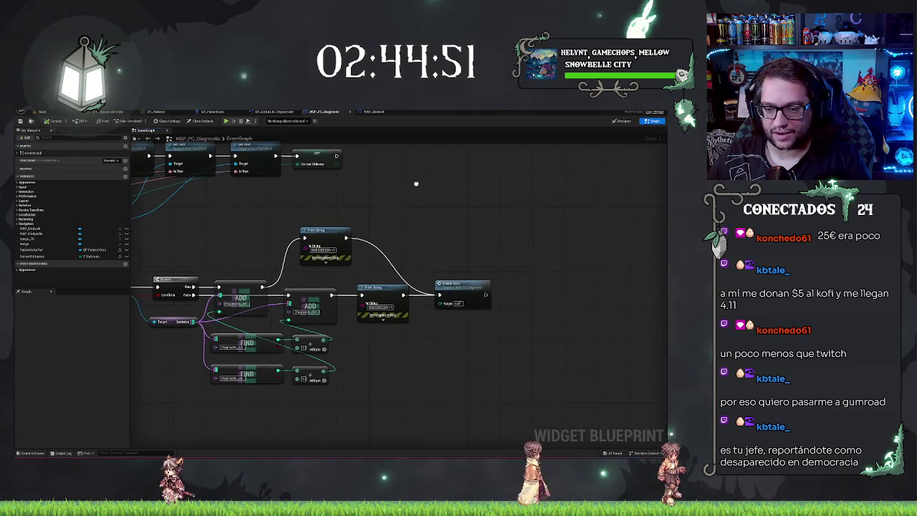
mouse_move(482, 219)
left_mouse_down()
mouse_move(608, 194)
mouse_move(631, 164)
mouse_move(430, 255)
left_mouse_up()
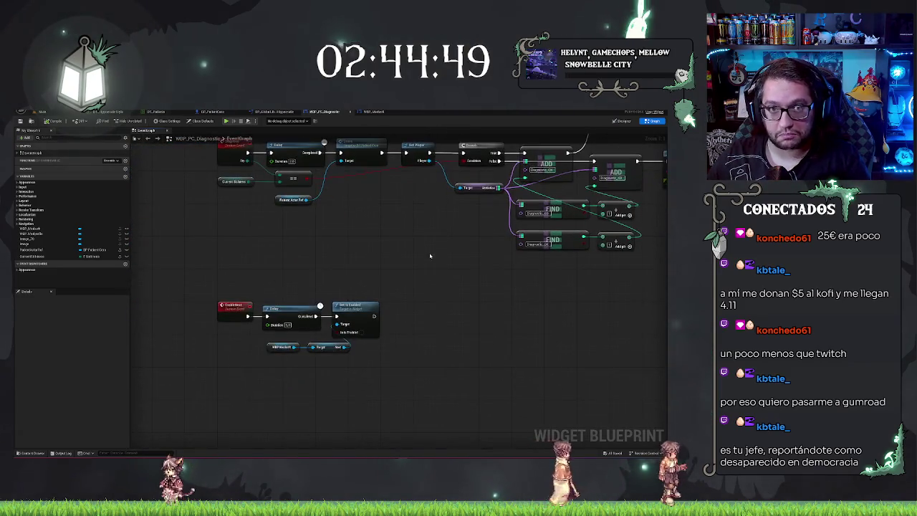
left_click_drag(441, 293, 326, 323)
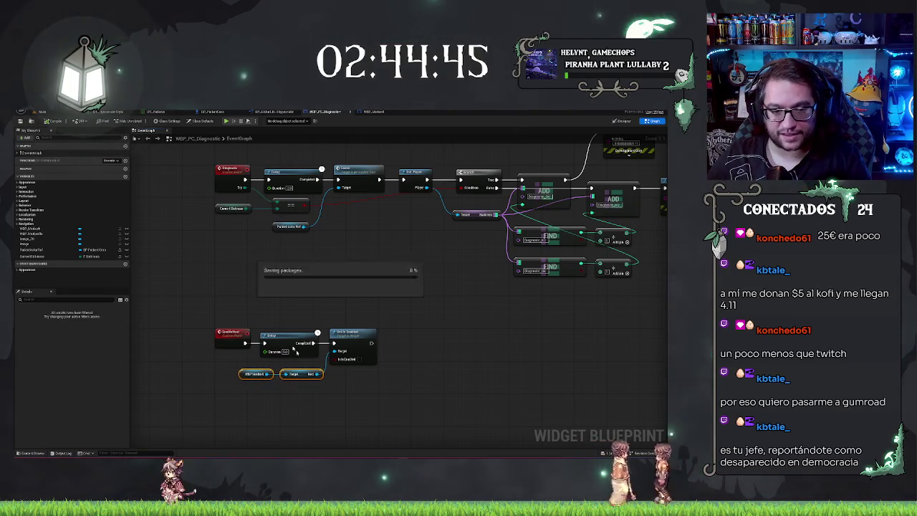
mouse_move(393, 322)
left_mouse_down()
mouse_move(351, 351)
mouse_move(272, 359)
mouse_move(430, 244)
mouse_move(384, 241)
mouse_move(427, 229)
left_mouse_up()
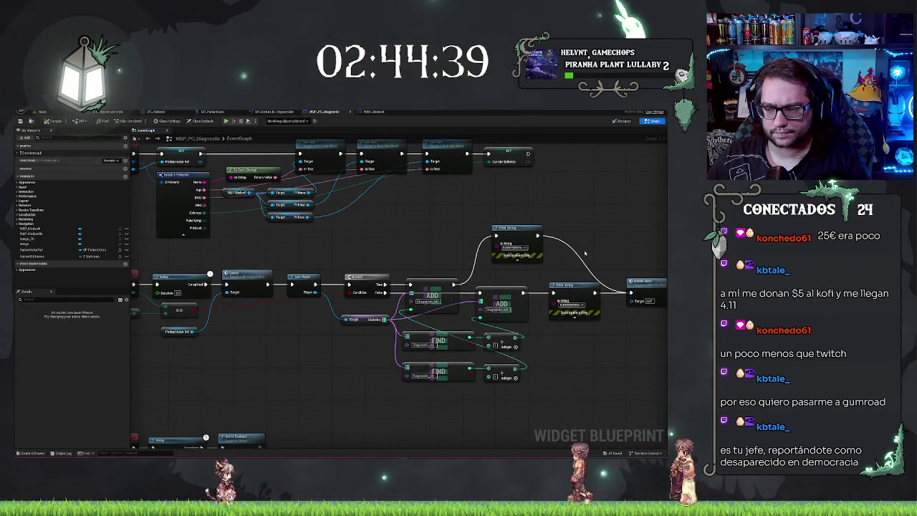
Step: Add a Print String to BP_PatientCore's AI MoveTo On Success path and return to the level editor
left_click(213, 112)
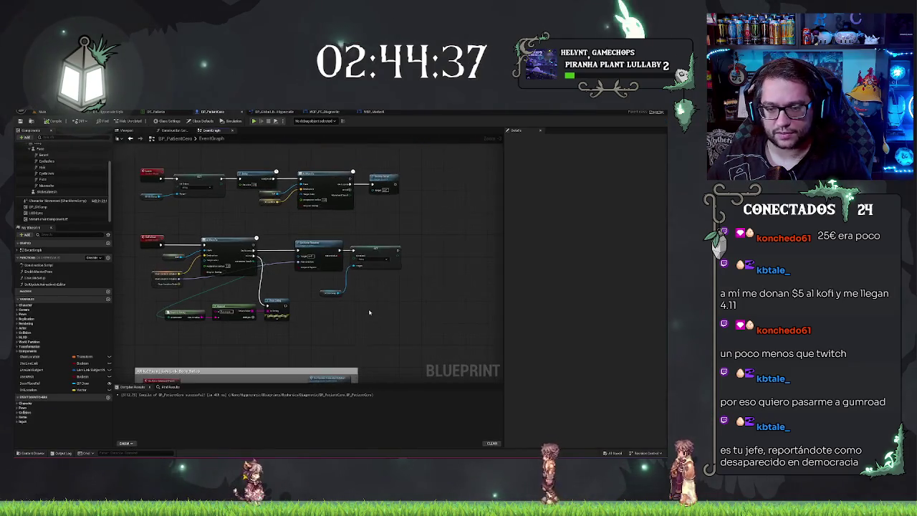
mouse_move(380, 269)
left_mouse_down()
mouse_move(403, 213)
mouse_move(387, 287)
mouse_move(347, 208)
mouse_move(358, 170)
left_mouse_up()
type("print")
left_click(381, 190)
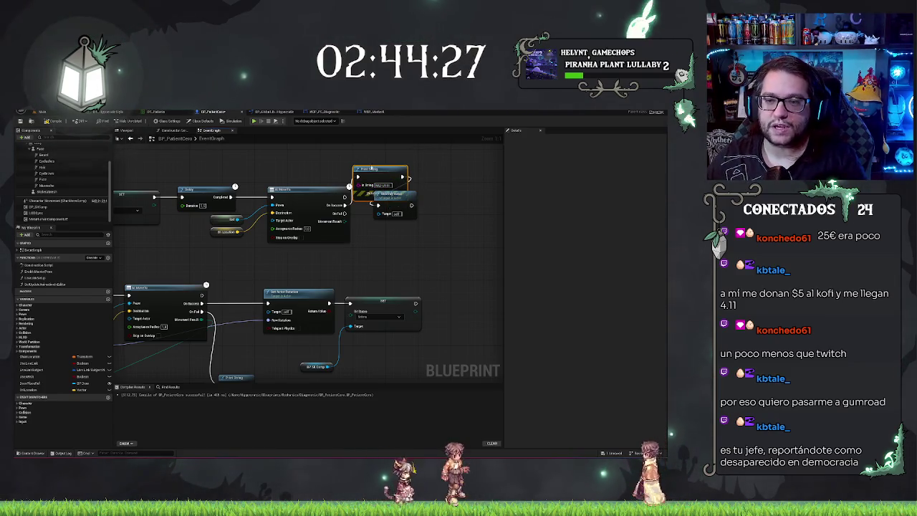
left_click_drag(374, 169, 365, 146)
left_click(373, 173)
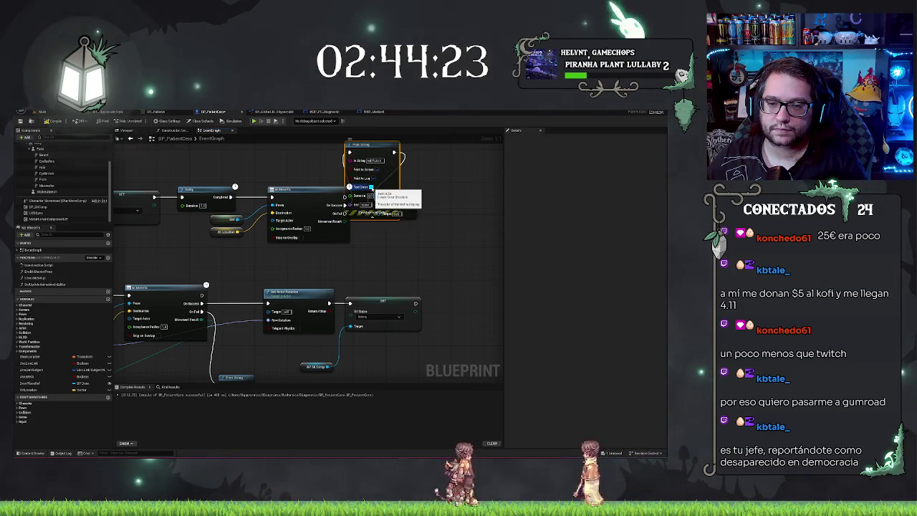
left_click(366, 219)
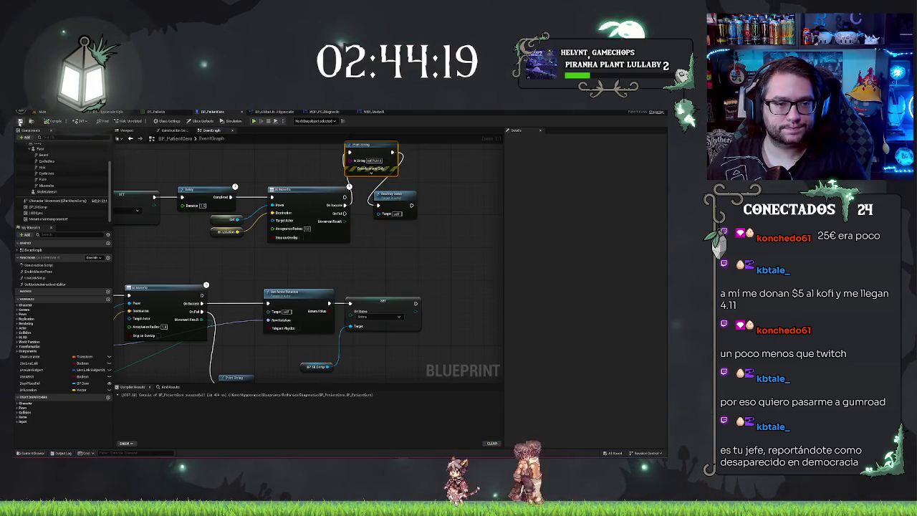
left_click(43, 112)
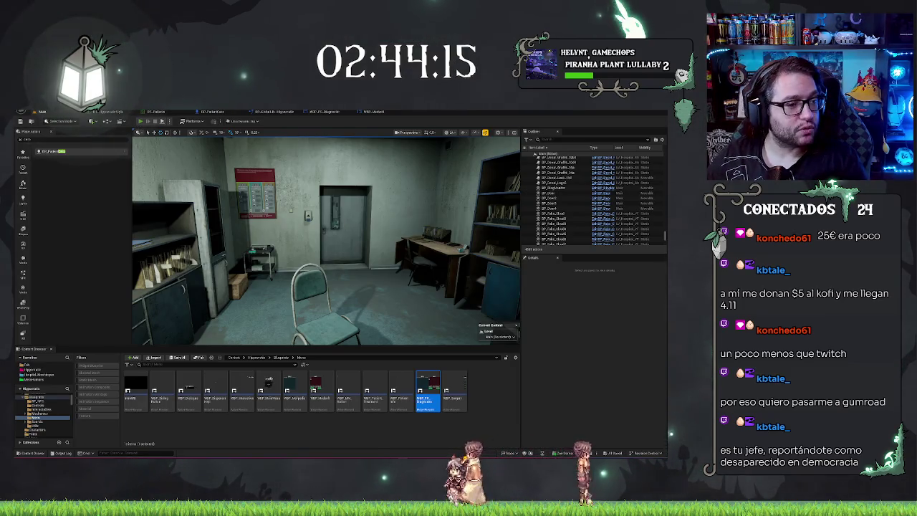
Step: Play-test the level: call the next patient, view Medpedia's General Medicine page, dismiss the patient, then stop
key("alt+p")
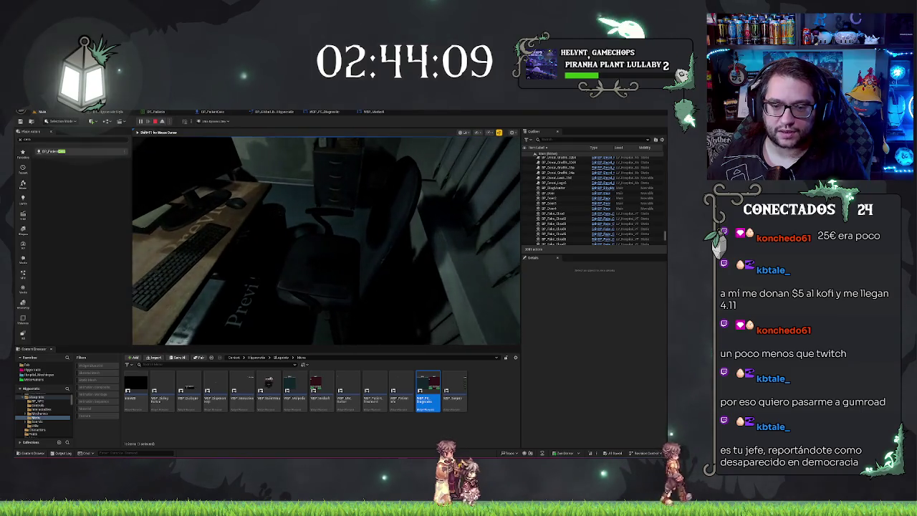
key("Escape")
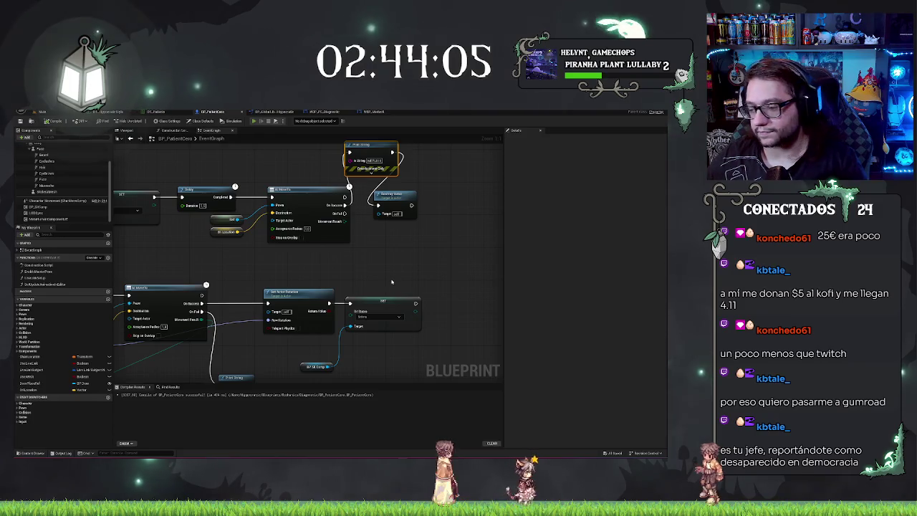
left_click(254, 120)
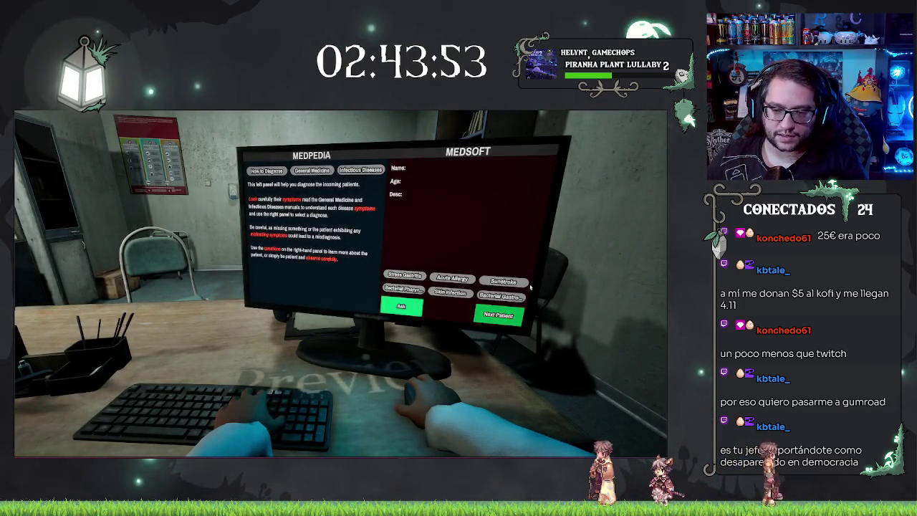
left_click(496, 313)
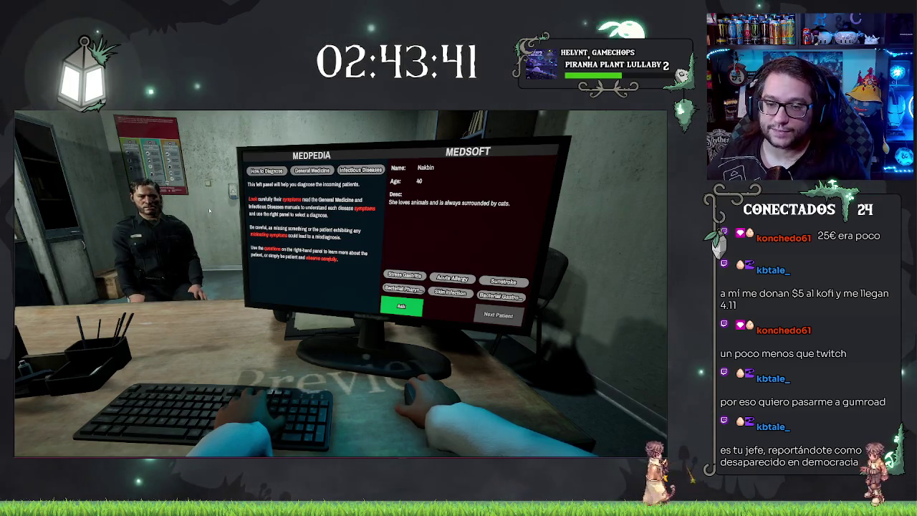
left_click(311, 170)
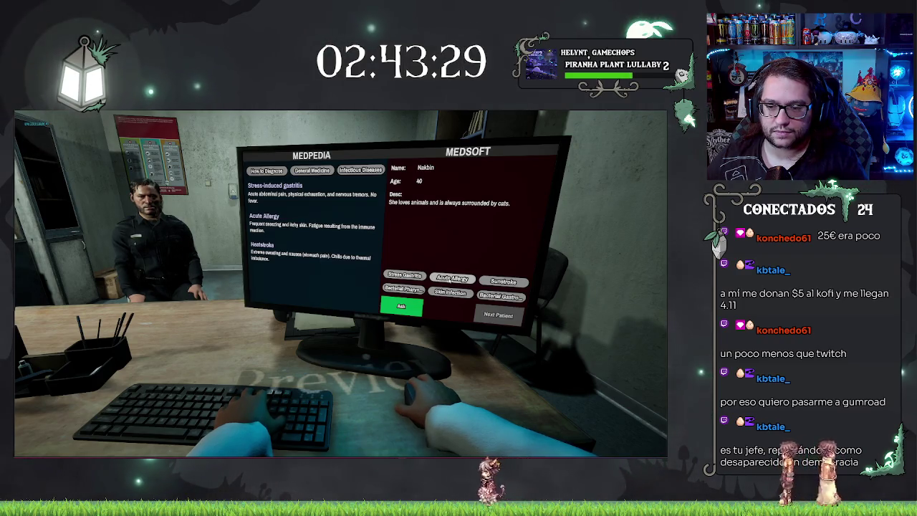
left_click(401, 307)
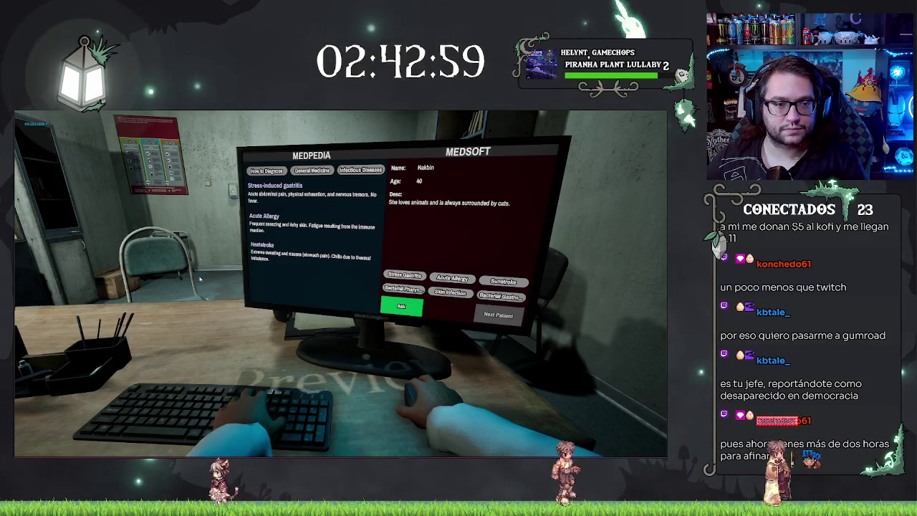
key("alt+Tab")
key("Escape")
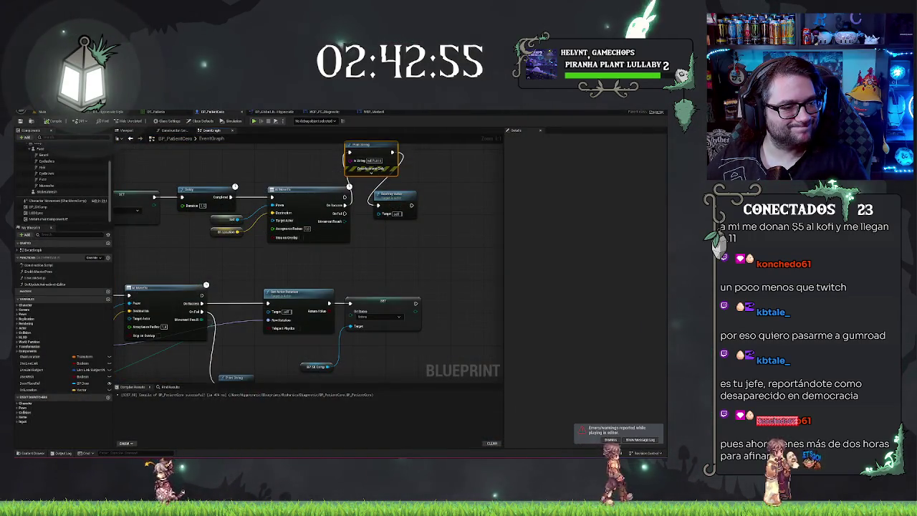
Step: Move through the open blueprint tabs to WBP_PC_Diagnostic's graph, showing its Diagnostic and DoubleAbort events
left_click_drag(370, 288, 409, 299)
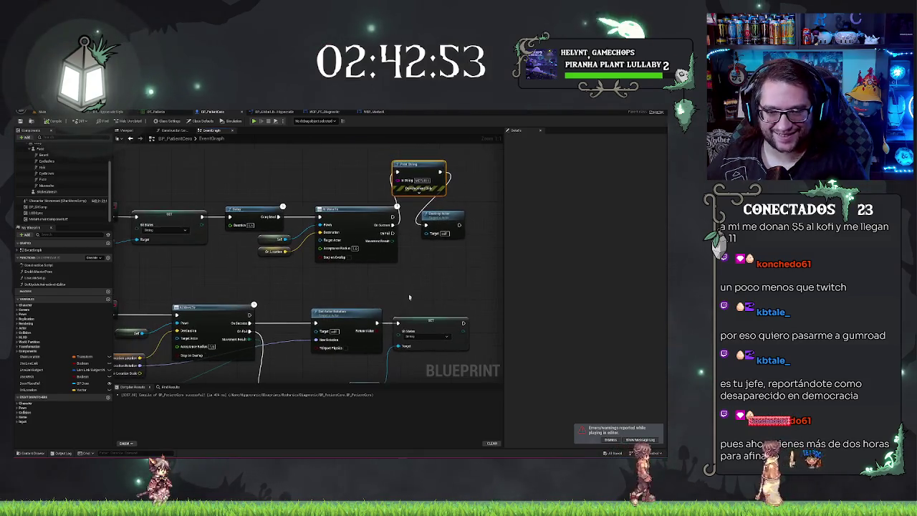
left_click(41, 112)
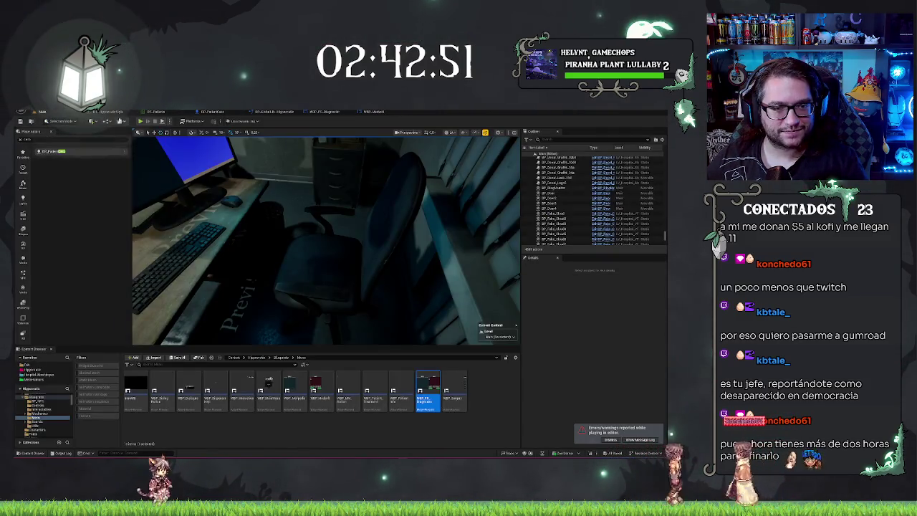
left_click(373, 112)
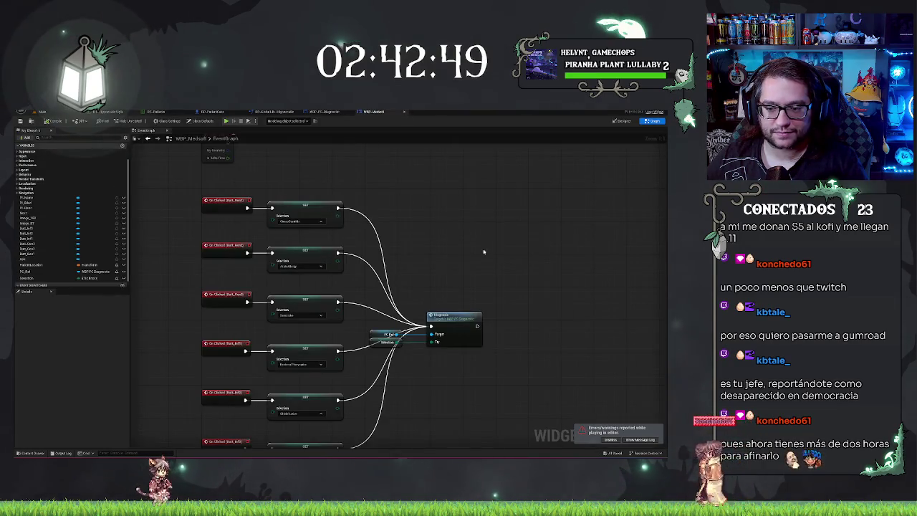
left_click(324, 112)
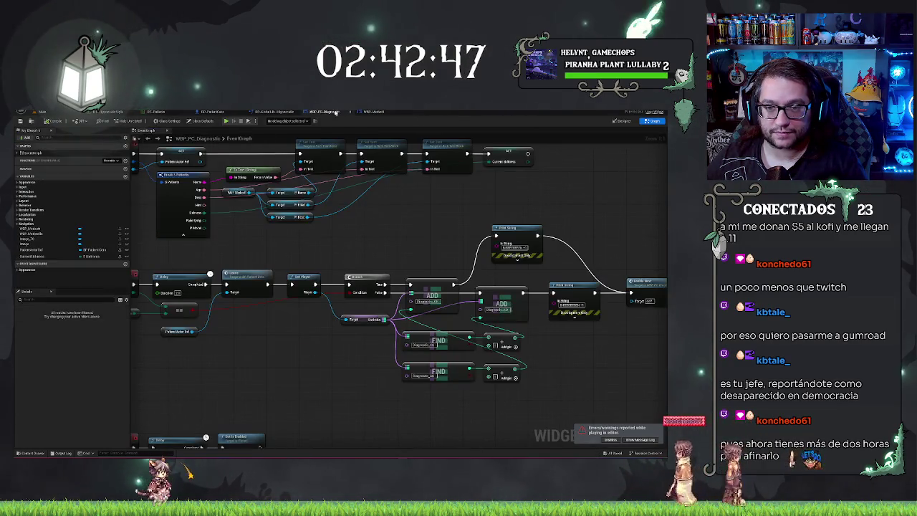
left_click_drag(252, 286, 482, 246)
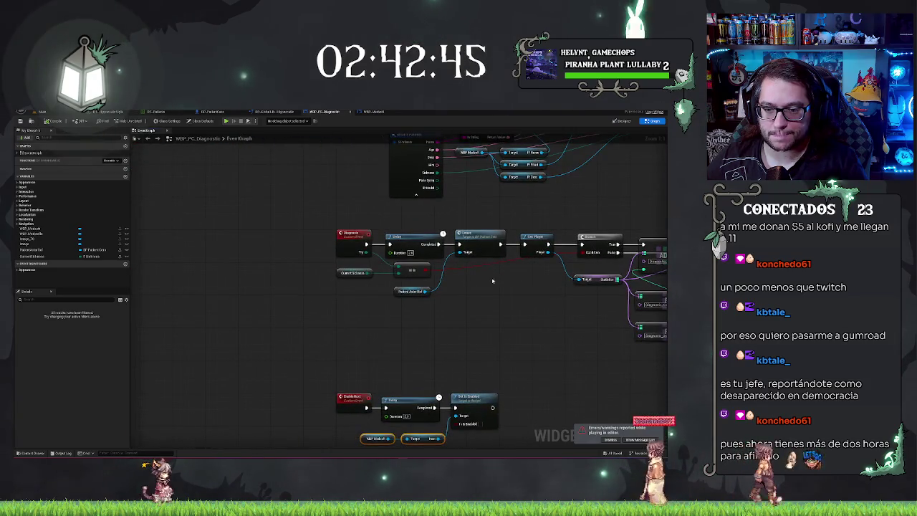
Step: Find references to PatientActorRef, inspect its SET node, then return to the main level editor
left_click(32, 249)
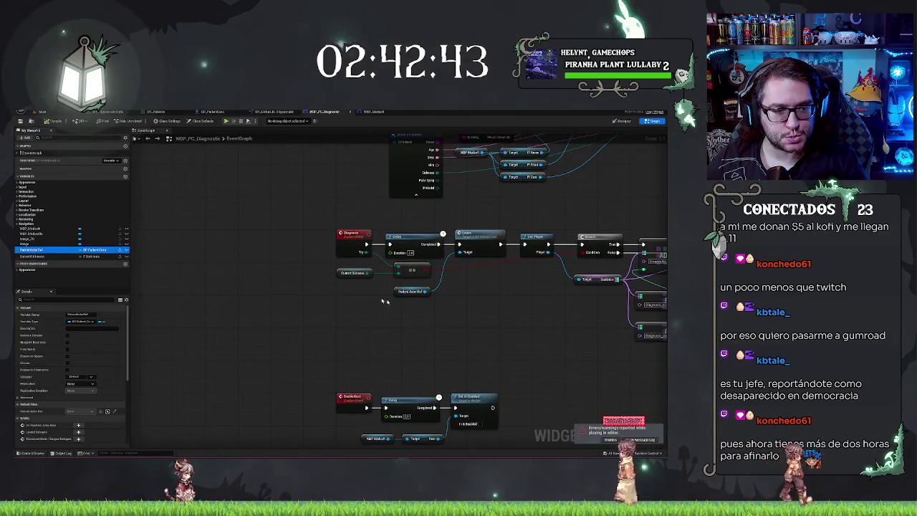
left_click_drag(468, 311, 327, 318)
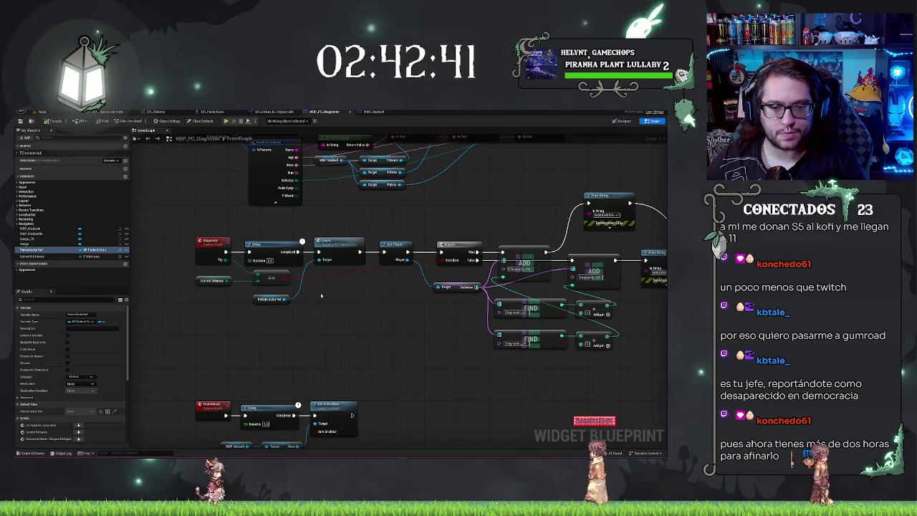
right_click(41, 250)
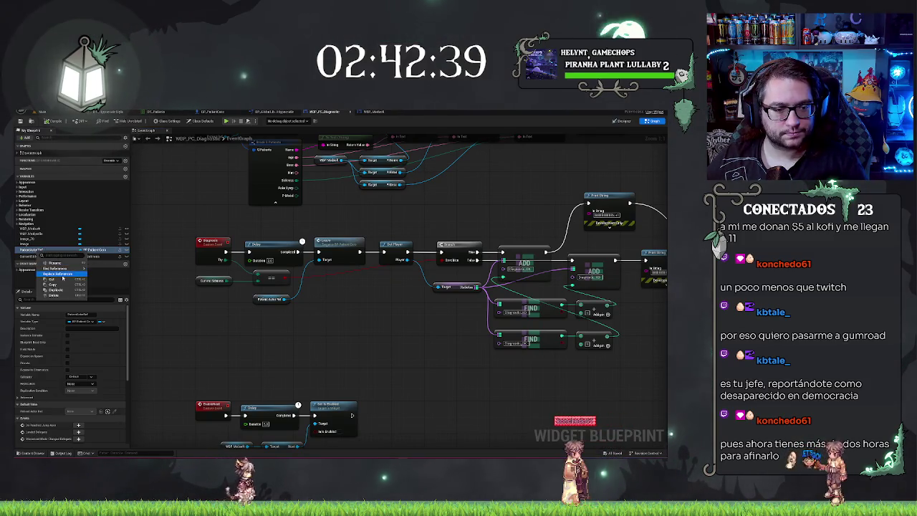
left_click(56, 268)
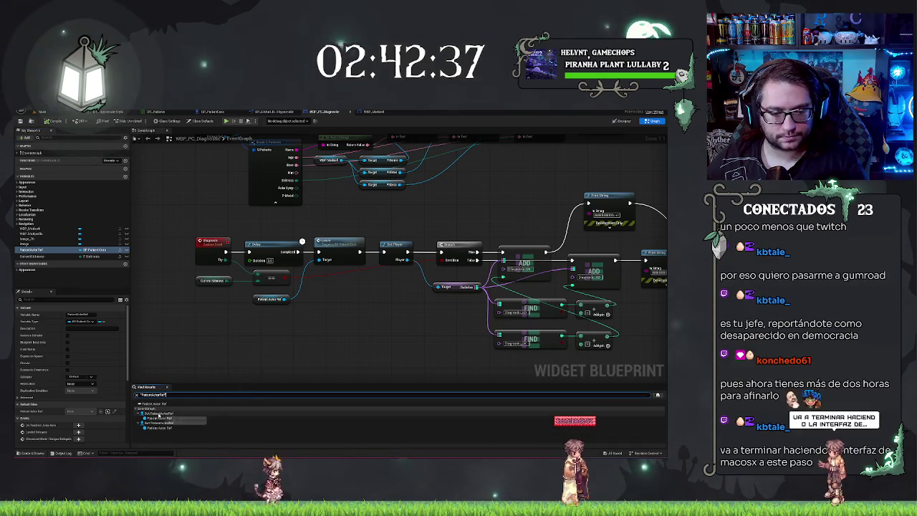
left_click(150, 414)
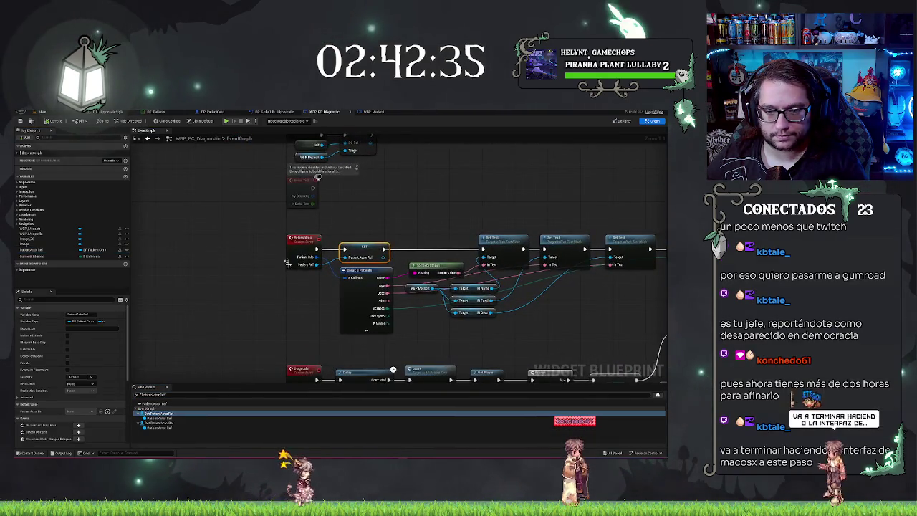
left_click_drag(458, 231, 418, 157)
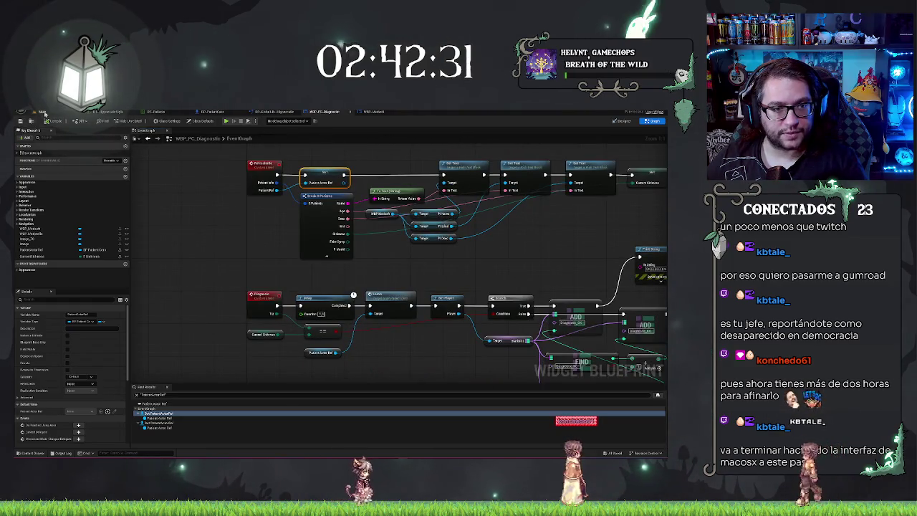
left_click(42, 113)
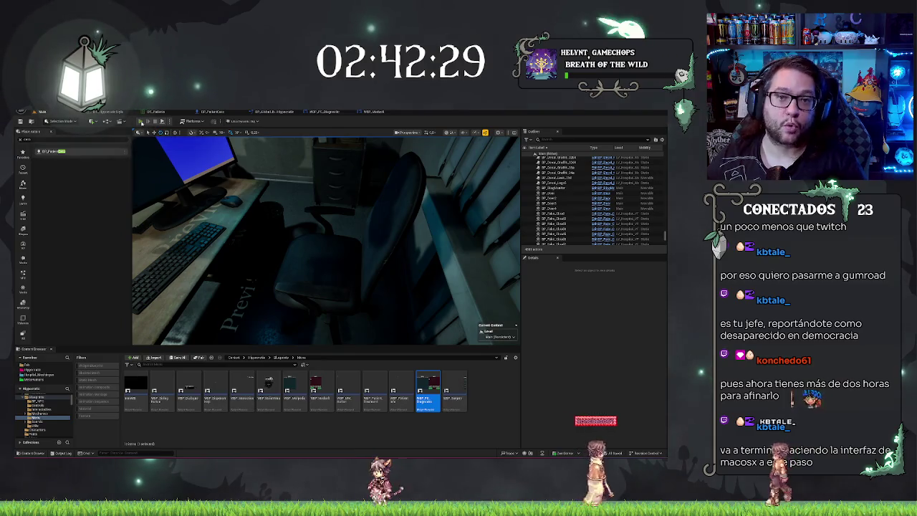
Step: Play the level in the editor to try the Medsoft screen buttons with a new patient, then stop the session
left_click(140, 132)
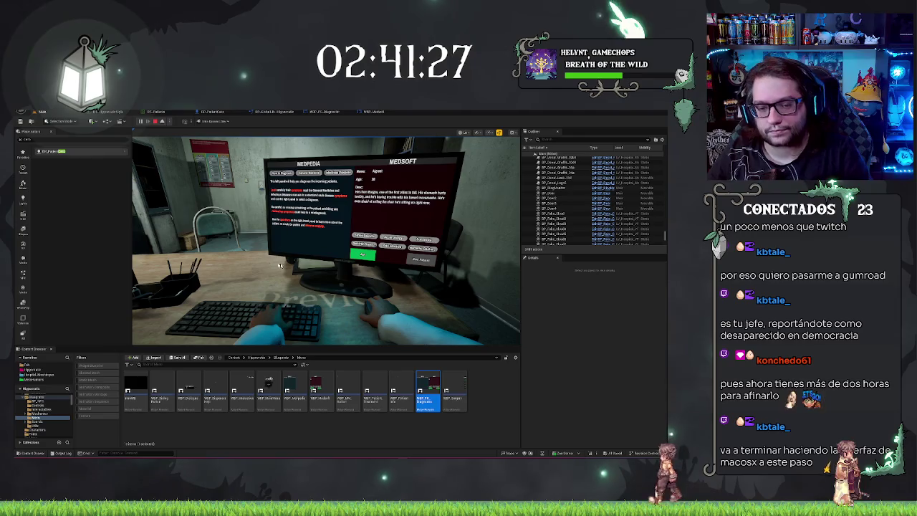
key("Escape")
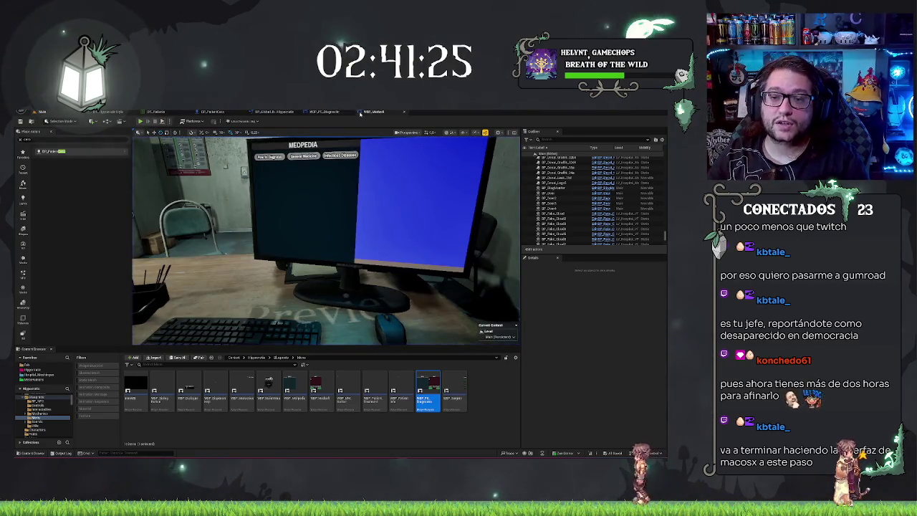
left_click(371, 112)
scroll(377, 182, "down", 10)
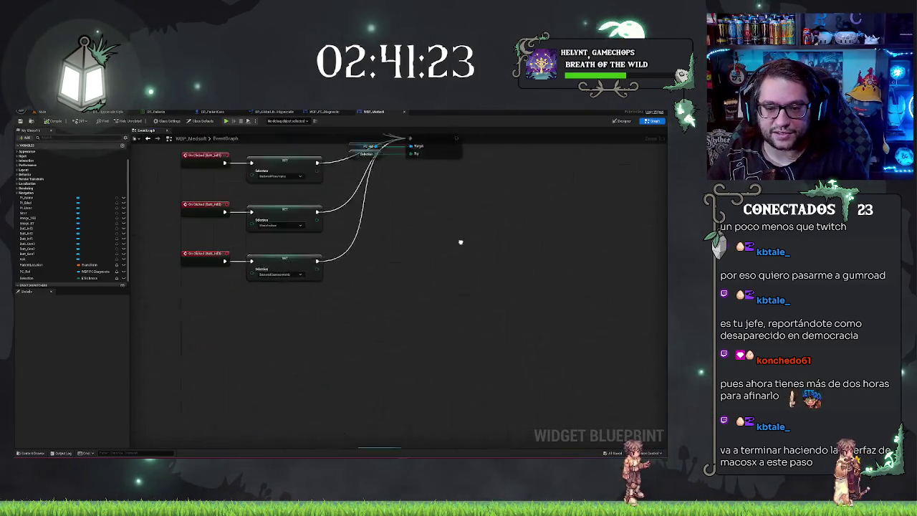
left_click_drag(444, 184, 354, 273)
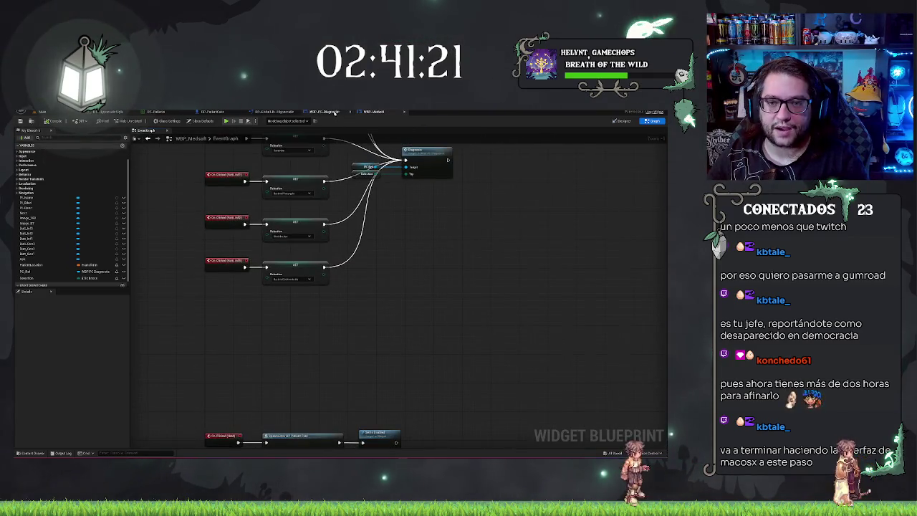
left_click(334, 113)
scroll(391, 278, "down", 8)
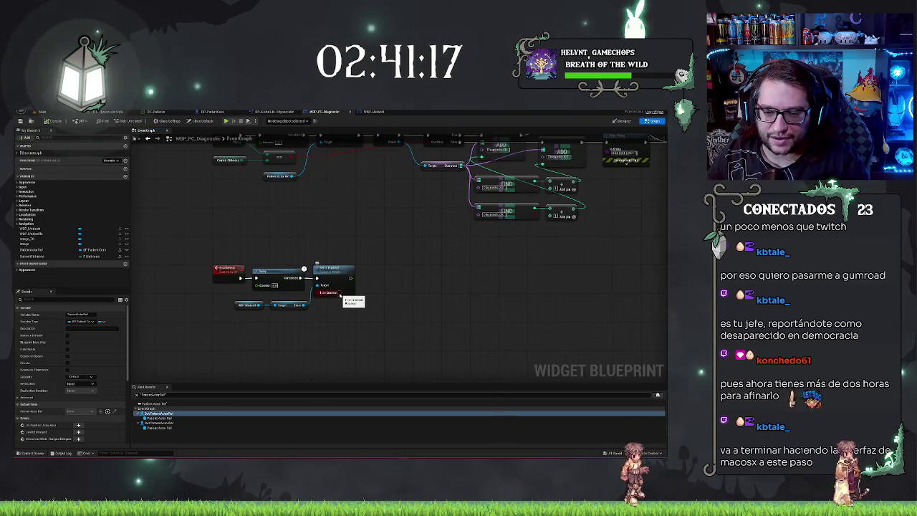
left_click(451, 299)
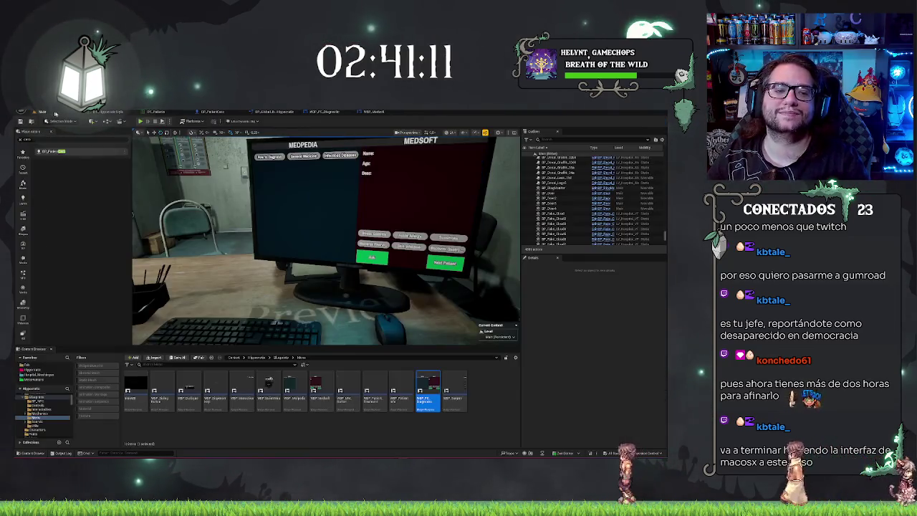
Step: Test the Medsoft diagnosis buttons on another patient, stop, then inspect WBP_Medsoft's button-to-Set Selection events
left_click(63, 113)
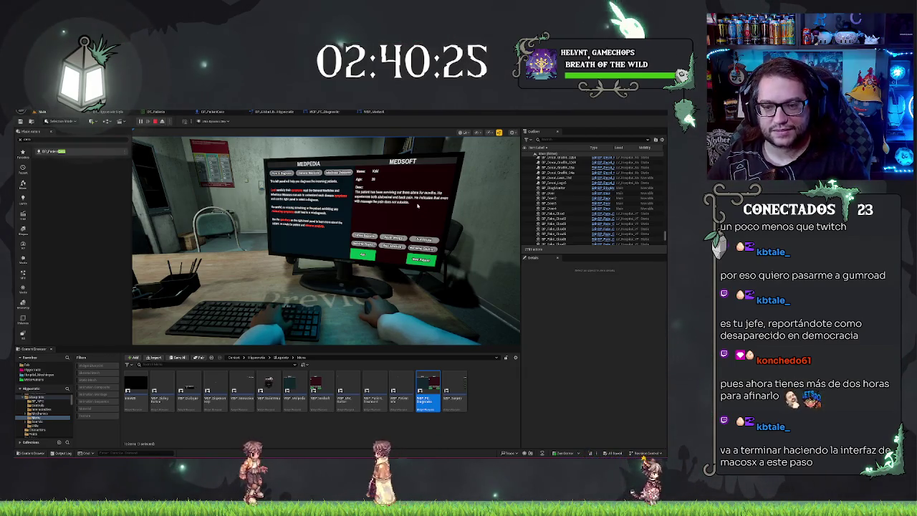
key("Escape")
left_click(375, 111)
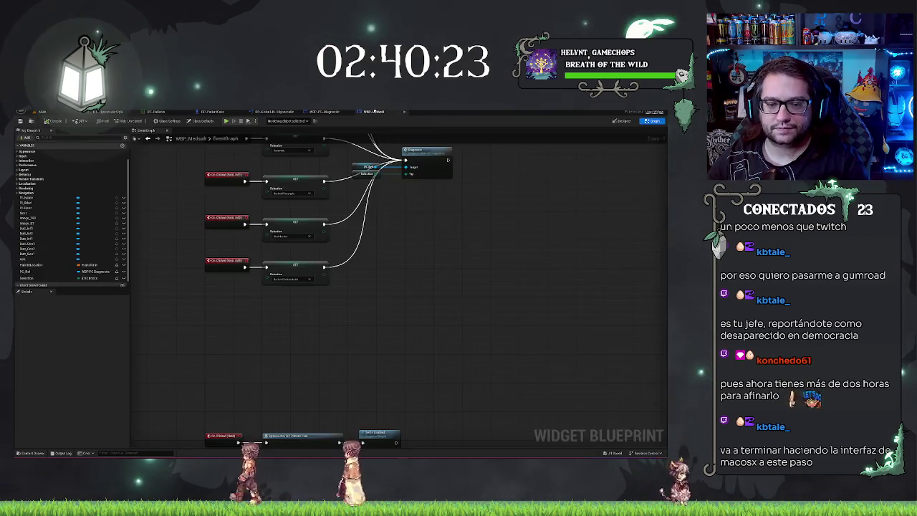
Step: Review the SpawnActor nodes and WBP_PC_Diagnostic graph, then start a new play session of the hospital level
left_click_drag(293, 332, 301, 254)
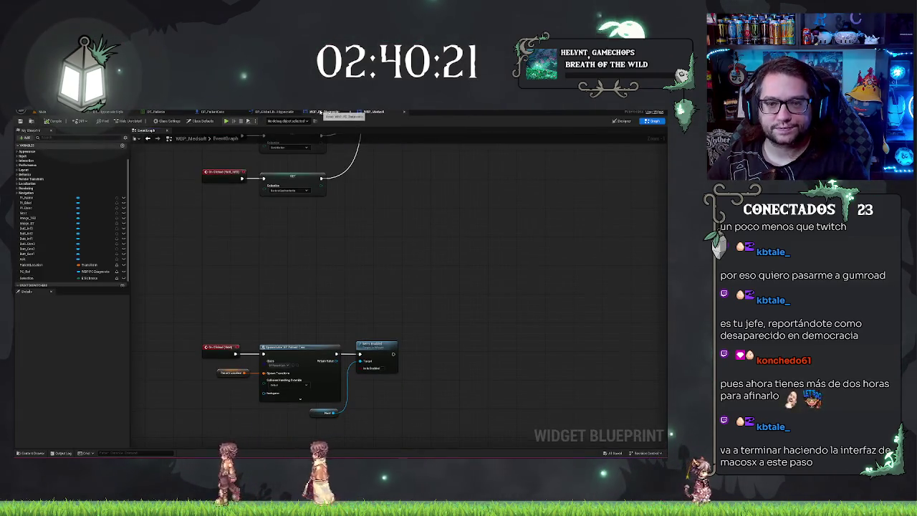
left_click(320, 112)
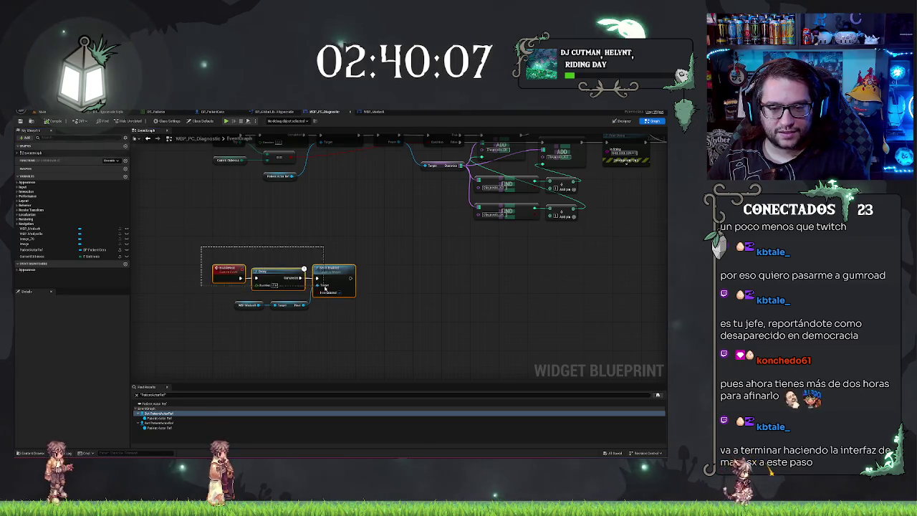
left_click(41, 111)
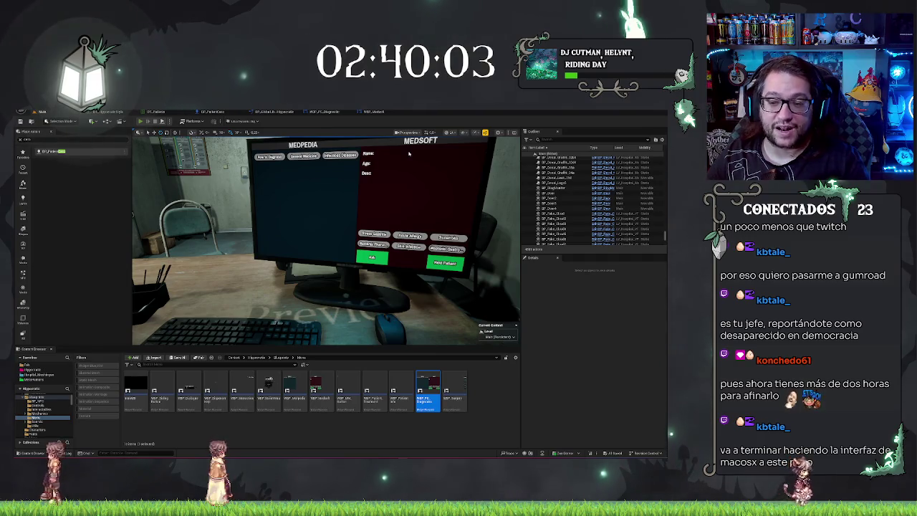
left_click(140, 121)
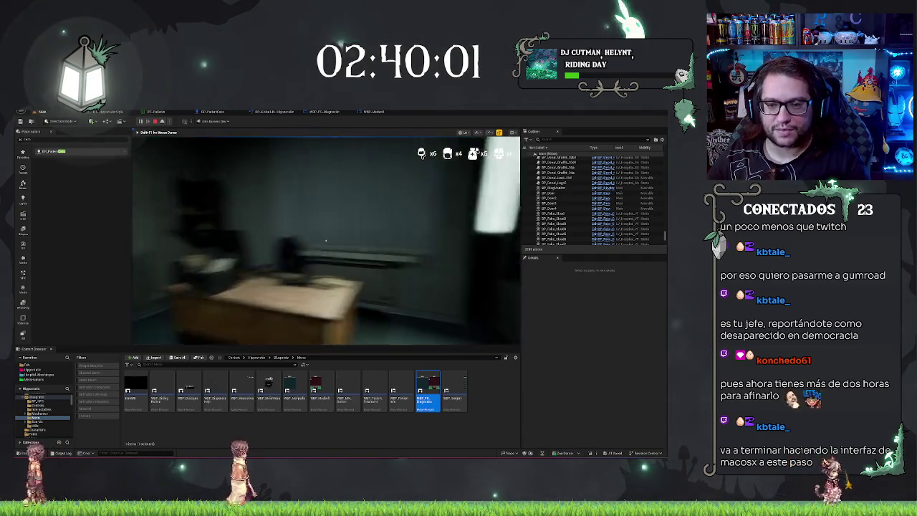